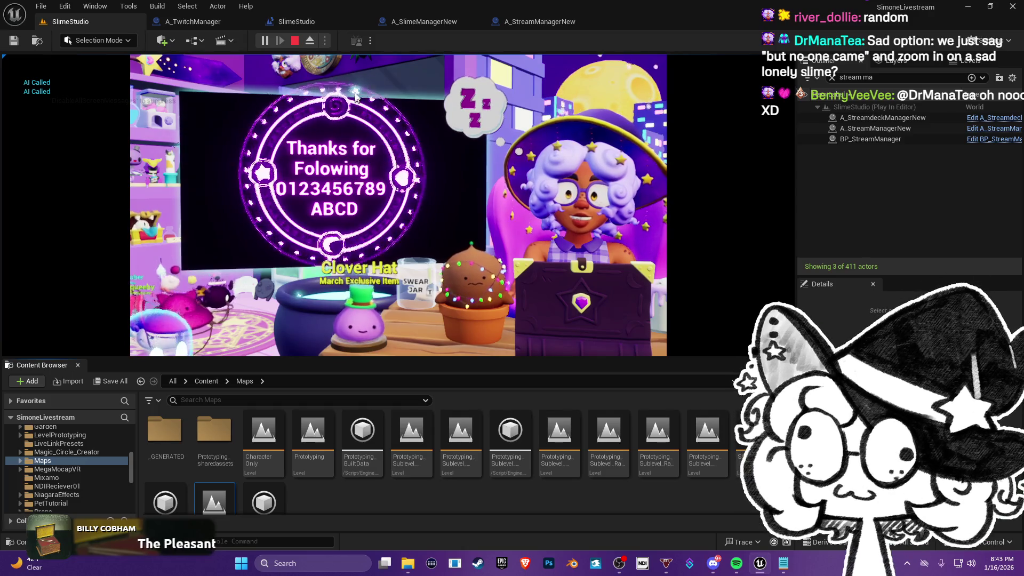
- Stop the running play session and switch to the A_SlimeManagerNew blueprint
{"action": "left_click", "coordinate": [295, 41]}
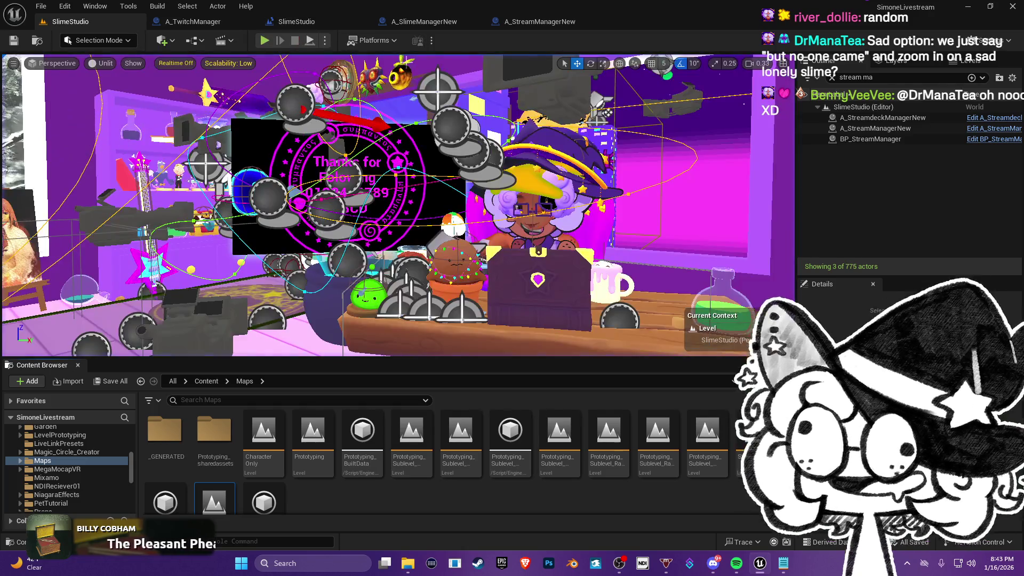
{"action": "left_click", "coordinate": [297, 21]}
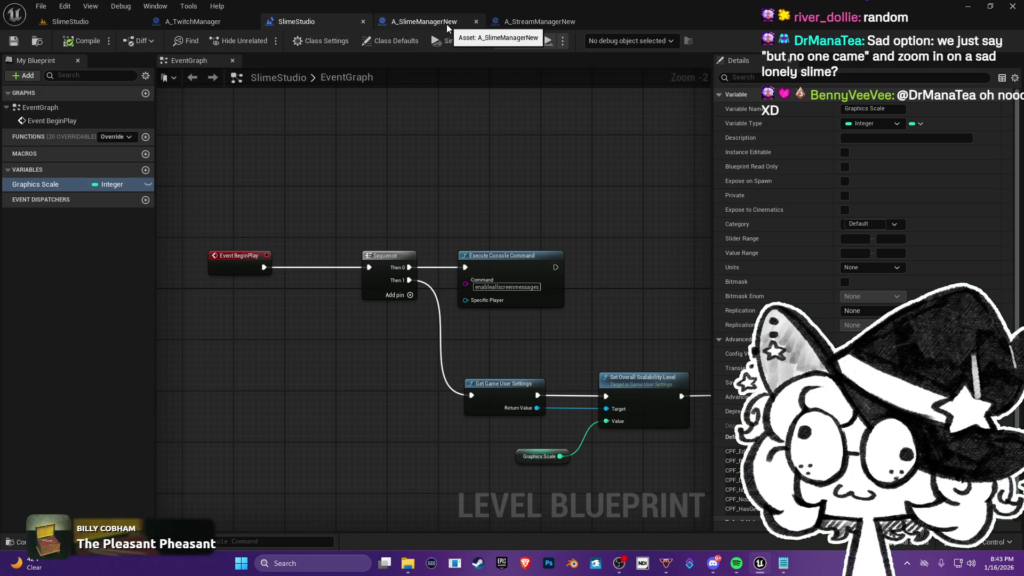
{"action": "left_click", "coordinate": [436, 25]}
- Add a breakpoint on the Slime Response Timeout entry node
{"action": "mouse_move", "coordinate": [380, 156]}
{"action": "left_mouse_down"}
{"action": "mouse_move", "coordinate": [531, 216]}
{"action": "mouse_move", "coordinate": [669, 198]}
{"action": "left_mouse_up"}
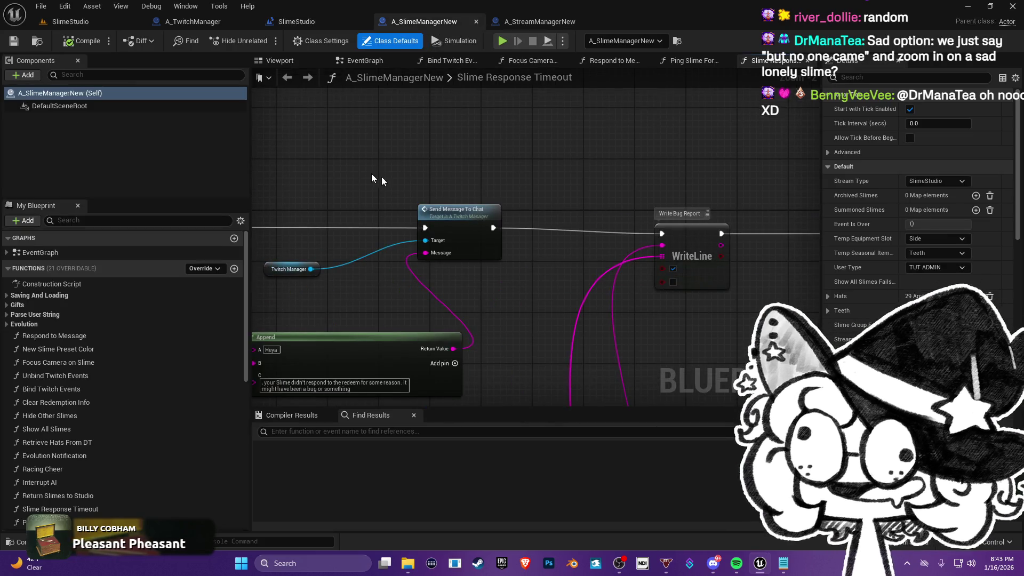
{"action": "left_click_drag", "start_coordinate": [336, 191], "coordinate": [560, 194]}
{"action": "left_click_drag", "start_coordinate": [379, 190], "coordinate": [411, 203]}
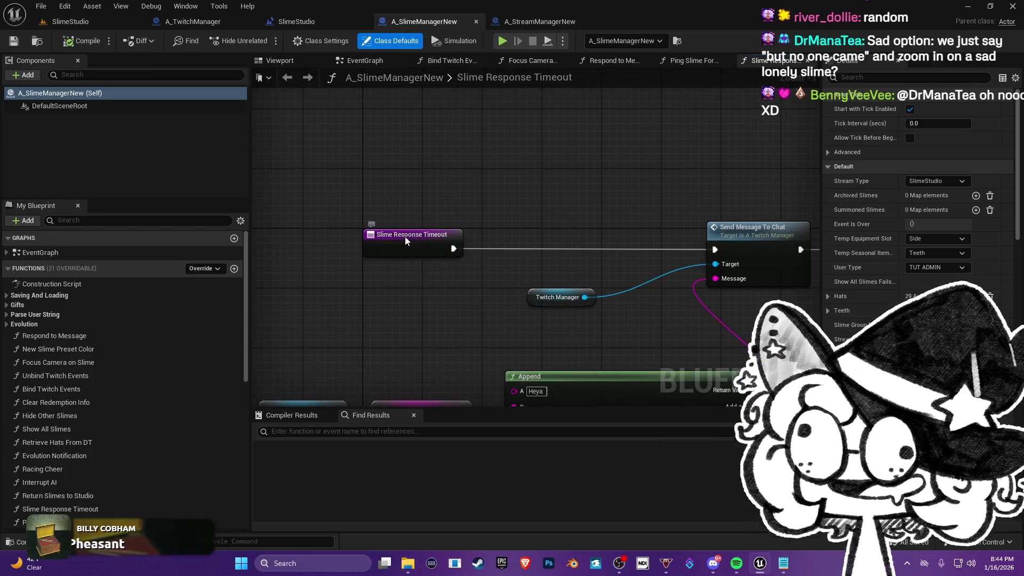
{"action": "left_click", "coordinate": [405, 238]}
{"action": "right_click", "coordinate": [406, 239]}
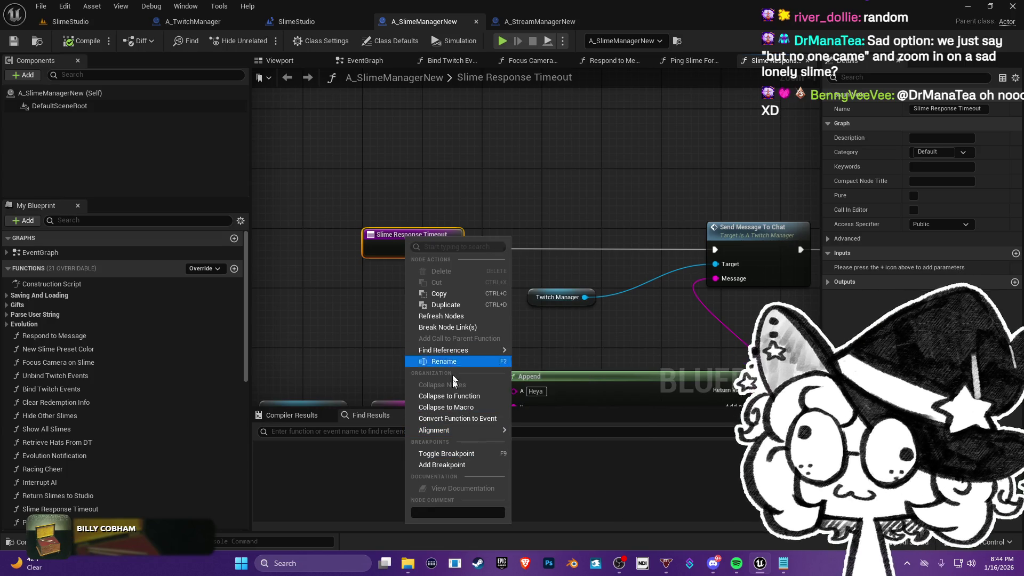
{"action": "left_click", "coordinate": [452, 468]}
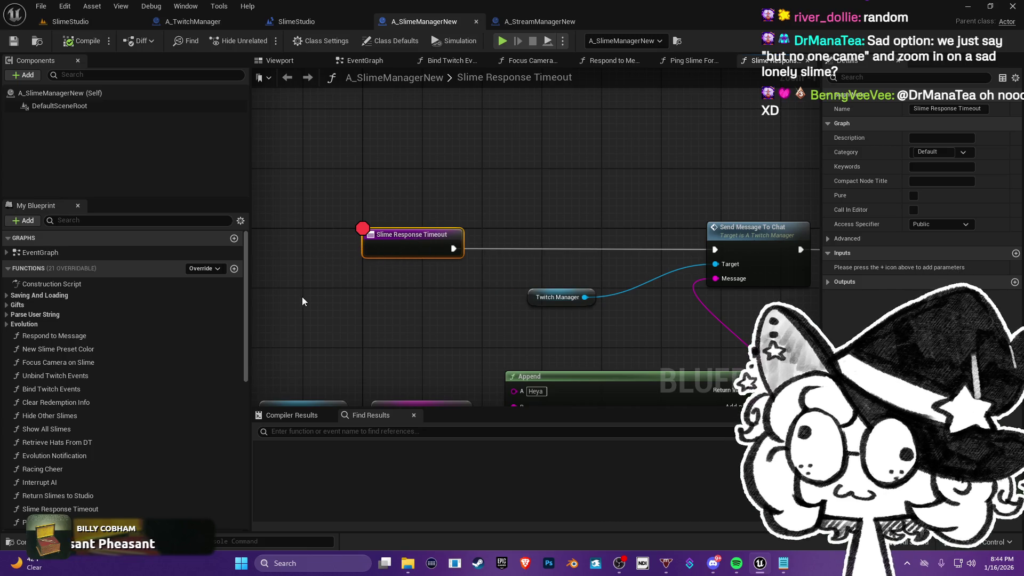
{"action": "left_click_drag", "start_coordinate": [402, 192], "coordinate": [411, 178]}
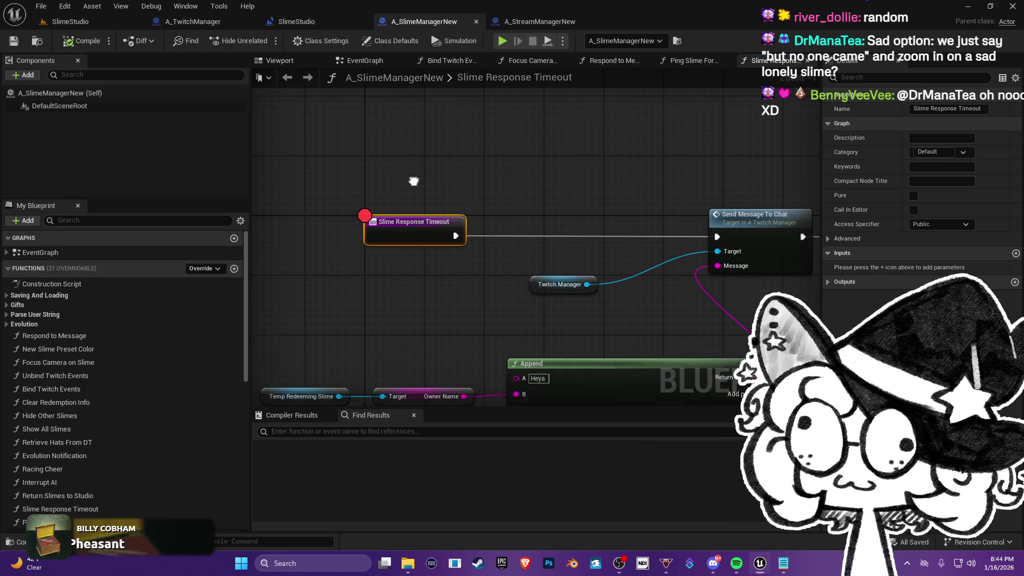
- Find Slime Response Timeout references by name and jump to the Create Event node using it
{"action": "left_click_drag", "start_coordinate": [425, 263], "coordinate": [437, 235]}
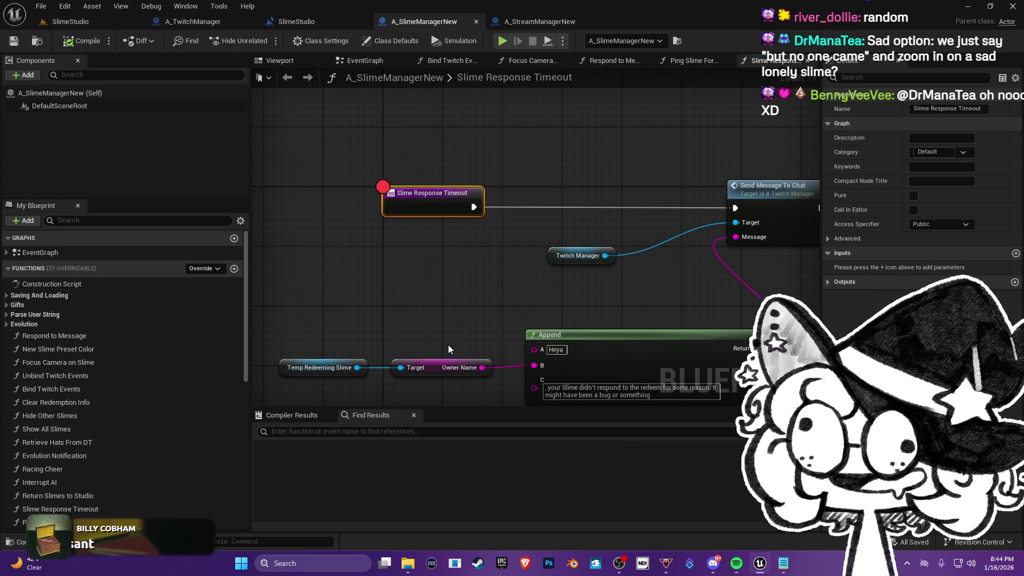
{"action": "mouse_move", "coordinate": [585, 245]}
{"action": "left_mouse_down"}
{"action": "mouse_move", "coordinate": [517, 311]}
{"action": "mouse_move", "coordinate": [441, 253]}
{"action": "mouse_move", "coordinate": [450, 339]}
{"action": "mouse_move", "coordinate": [426, 250]}
{"action": "left_mouse_up"}
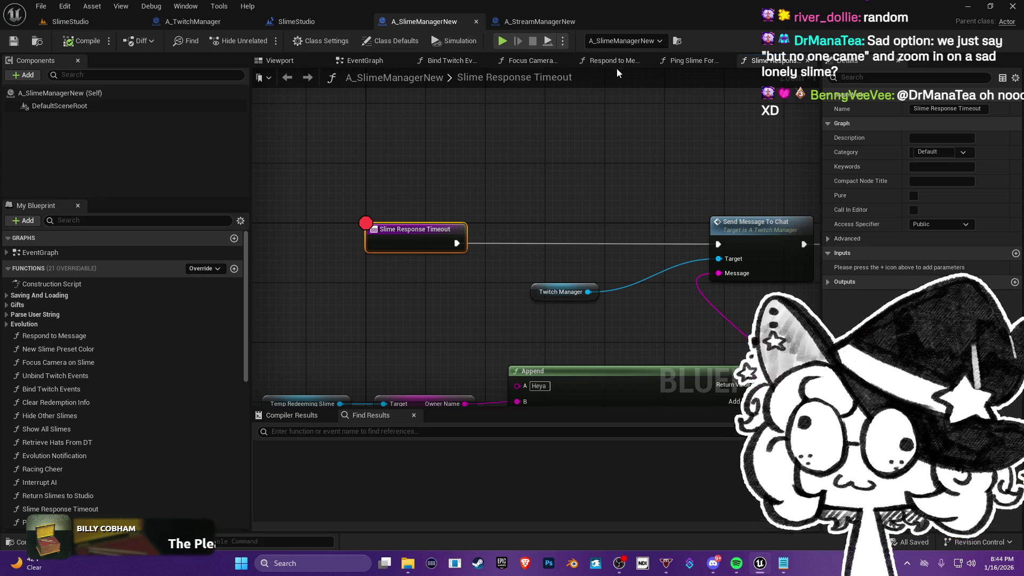
{"action": "left_click_drag", "start_coordinate": [417, 239], "coordinate": [412, 235]}
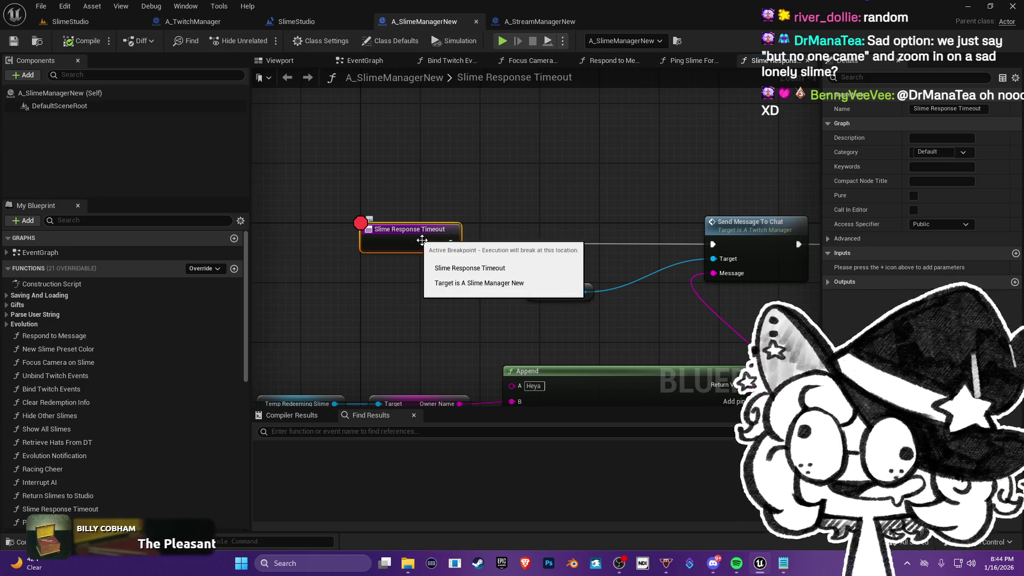
{"action": "right_click", "coordinate": [431, 238]}
{"action": "mouse_move", "coordinate": [506, 347]}
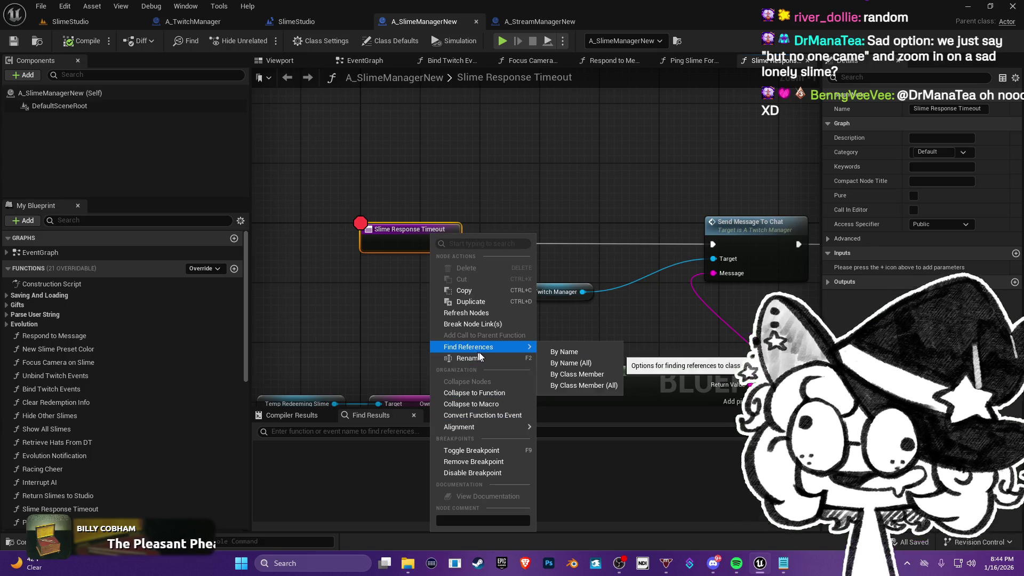
{"action": "left_click", "coordinate": [565, 353]}
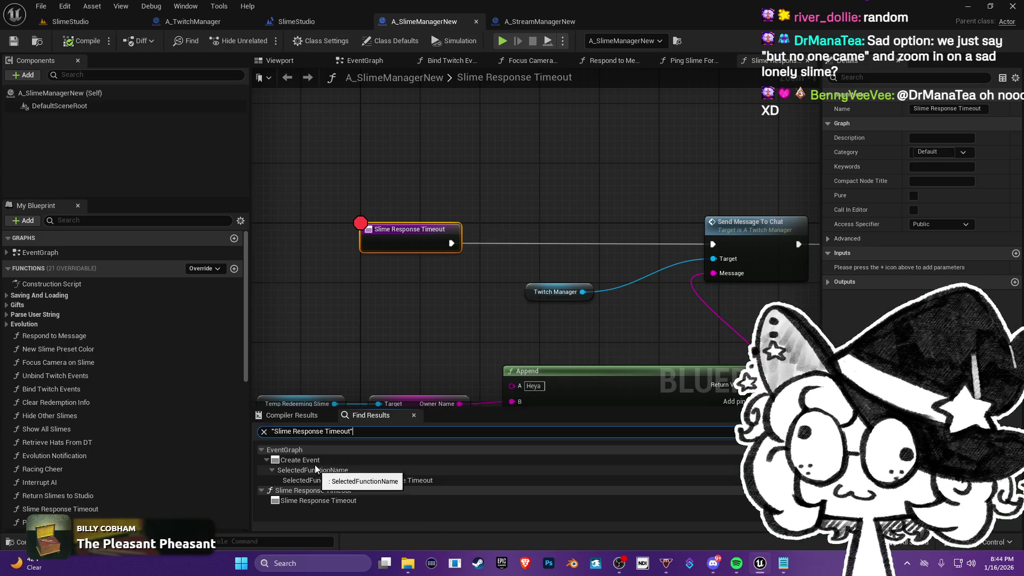
{"action": "double_click", "coordinate": [318, 462]}
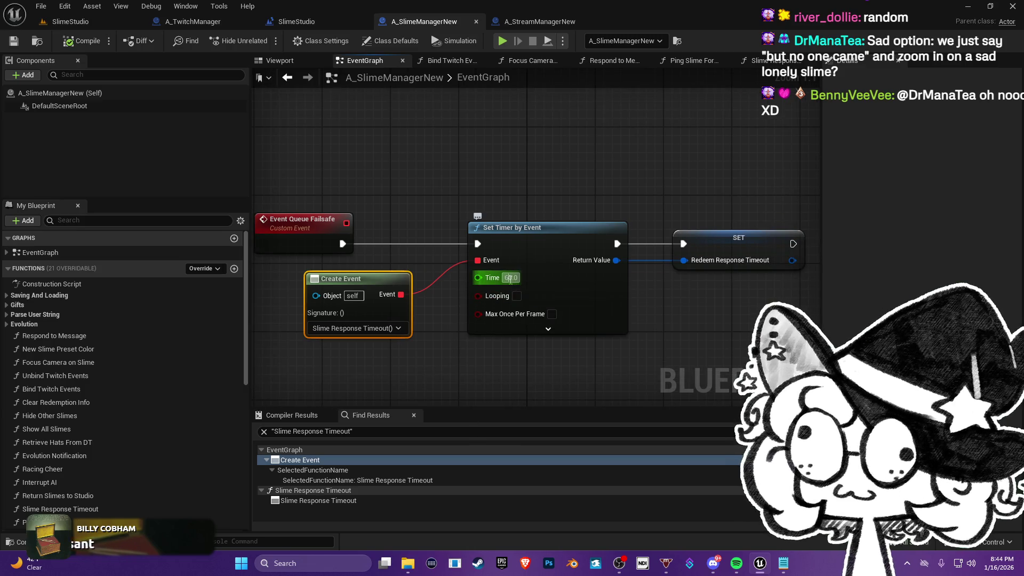
- Shorten the Time value on the Event Queue Failsafe's Set Timer by Event node
{"action": "left_click", "coordinate": [511, 277]}
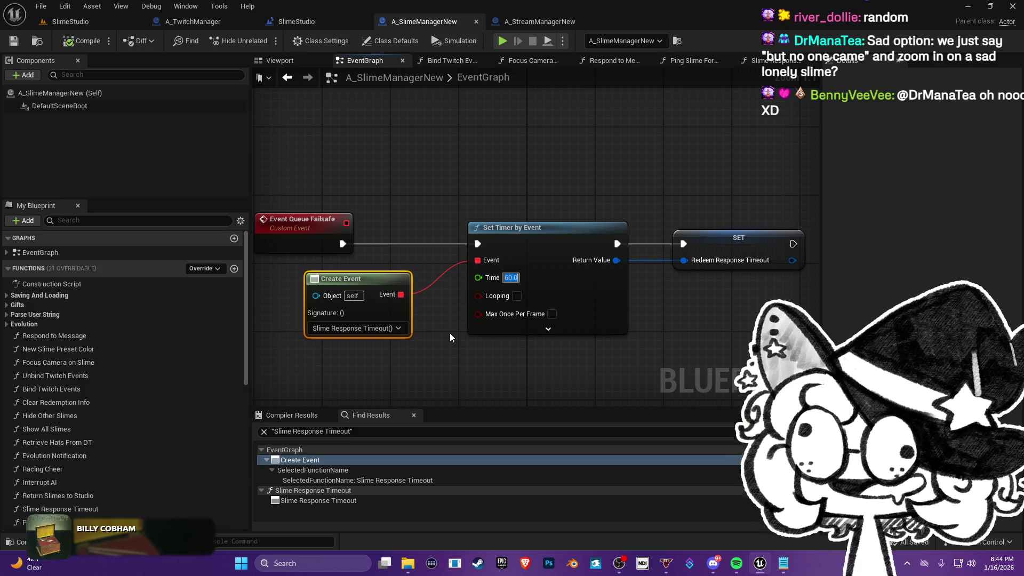
{"action": "type", "text": "2"}
{"action": "key", "text": "Return"}
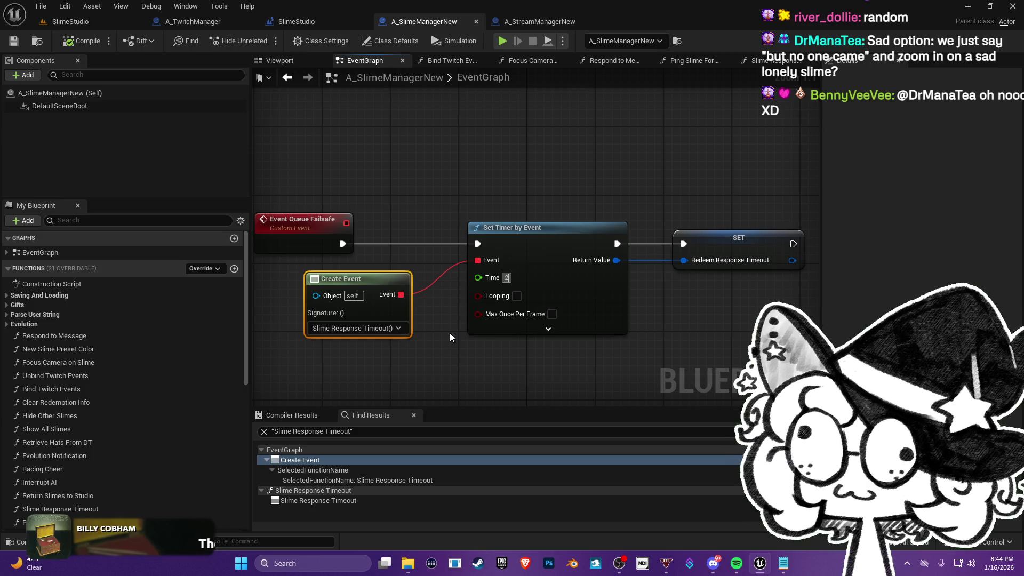
{"action": "type", "text": "15"}
{"action": "key", "text": "BackSpace"}
{"action": "key", "text": "BackSpace"}
{"action": "type", "text": "20"}
{"action": "key", "text": "Return"}
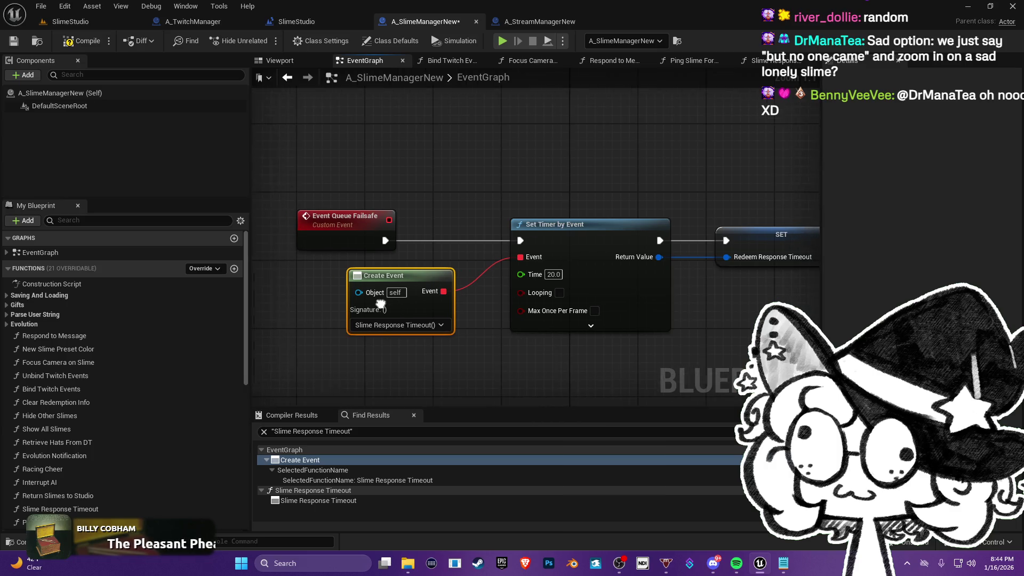
- Find Event Queue Failsafe references by name and jump to the Ping Slime For Redeem caller
{"action": "right_click", "coordinate": [352, 224]}
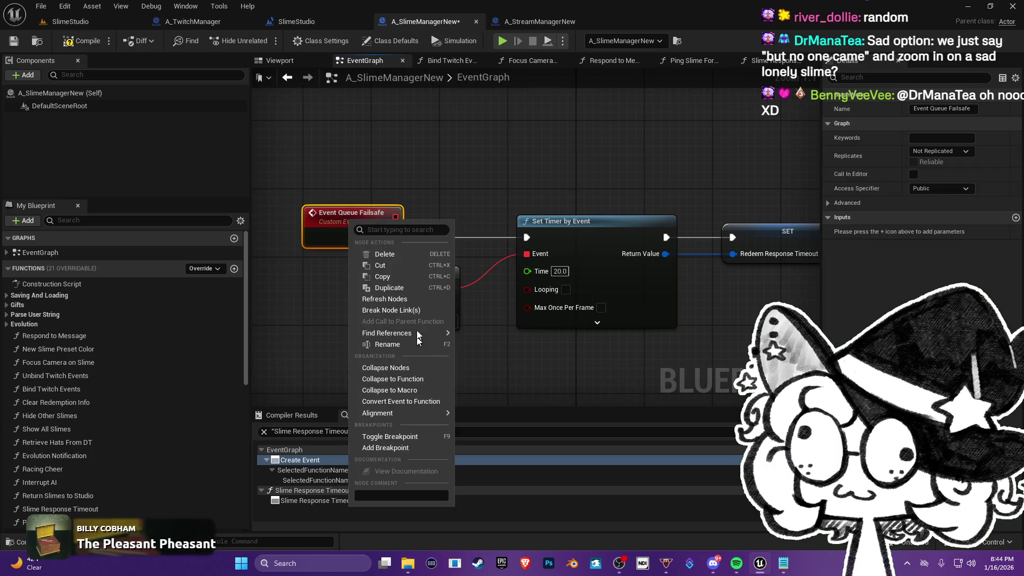
{"action": "mouse_move", "coordinate": [418, 331]}
{"action": "left_click", "coordinate": [488, 337]}
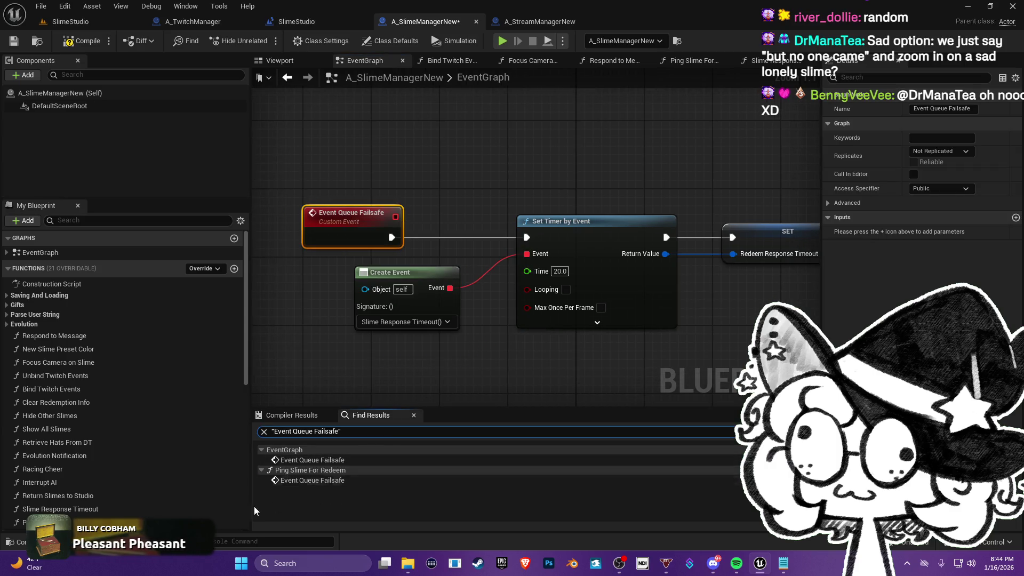
{"action": "left_click", "coordinate": [327, 462]}
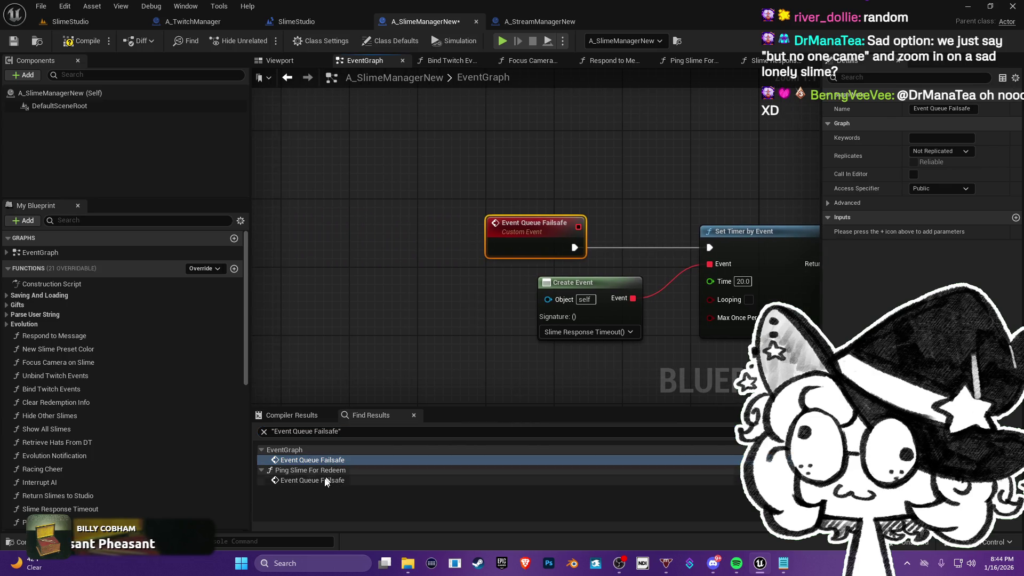
{"action": "left_click", "coordinate": [327, 480]}
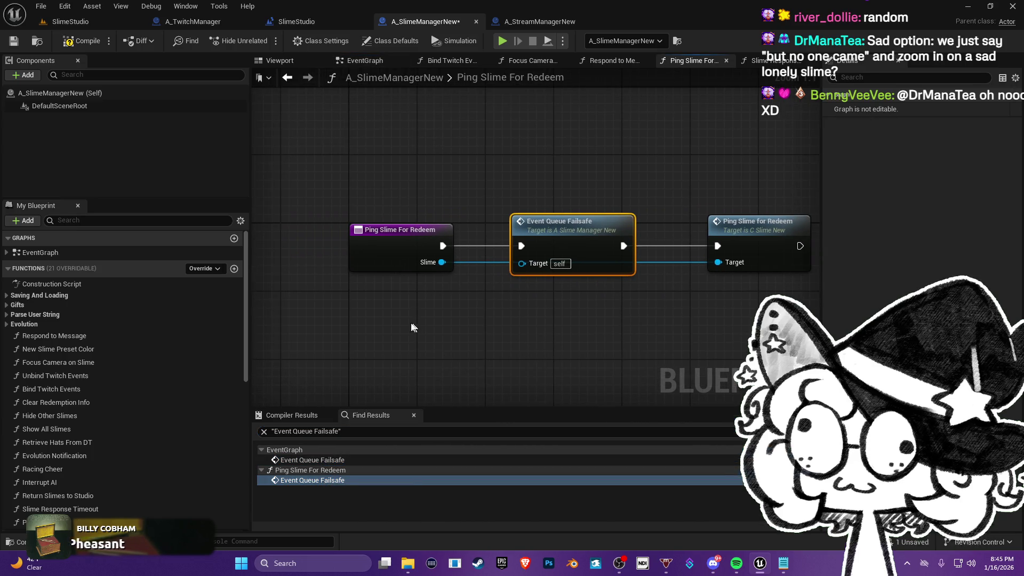
- Review the Event Queue Failsafe timer and SET nodes, then return to the SlimeStudio level
{"action": "left_click_drag", "start_coordinate": [445, 299], "coordinate": [425, 320]}
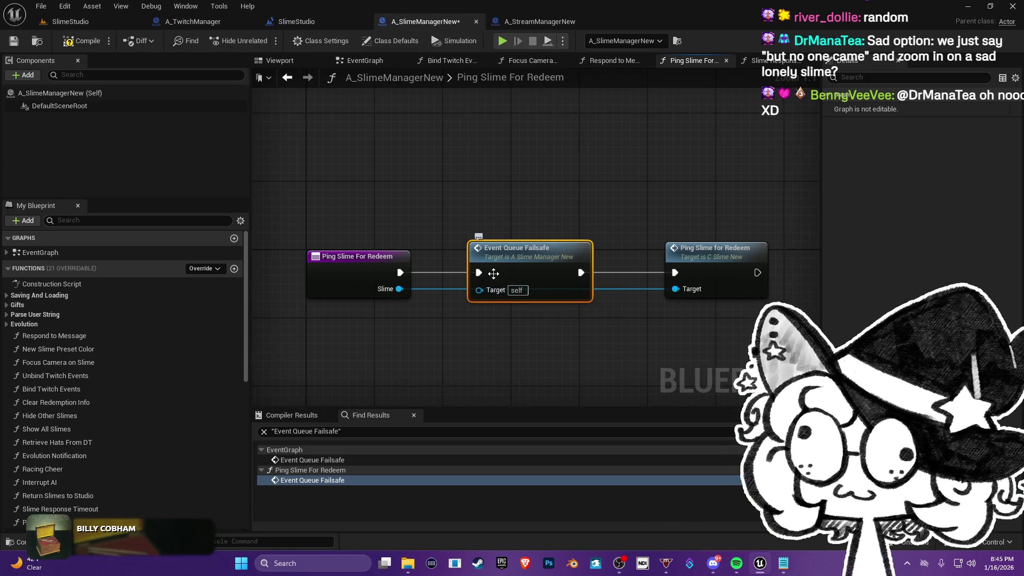
{"action": "double_click", "coordinate": [541, 264]}
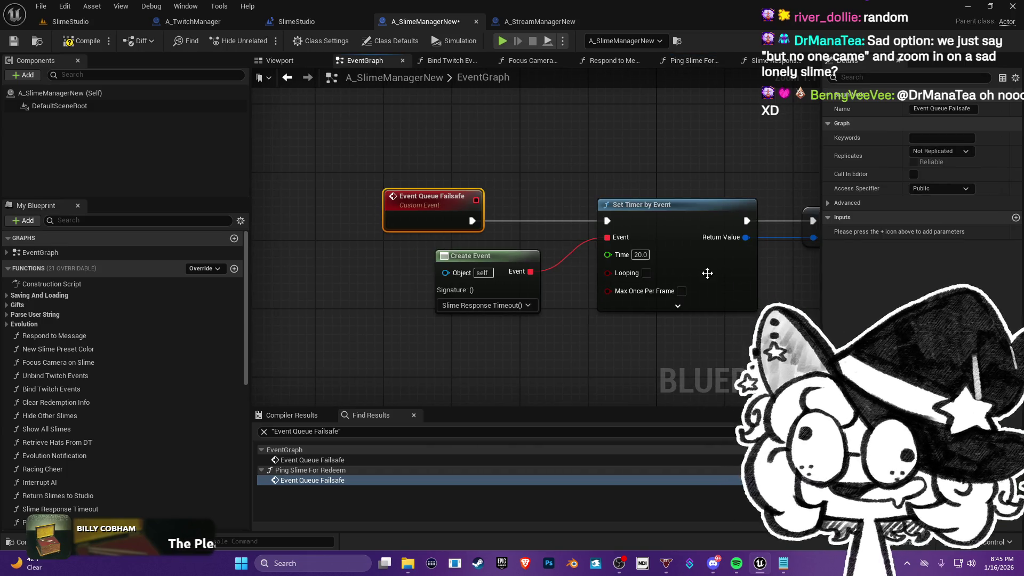
{"action": "left_click_drag", "start_coordinate": [544, 374], "coordinate": [479, 373]}
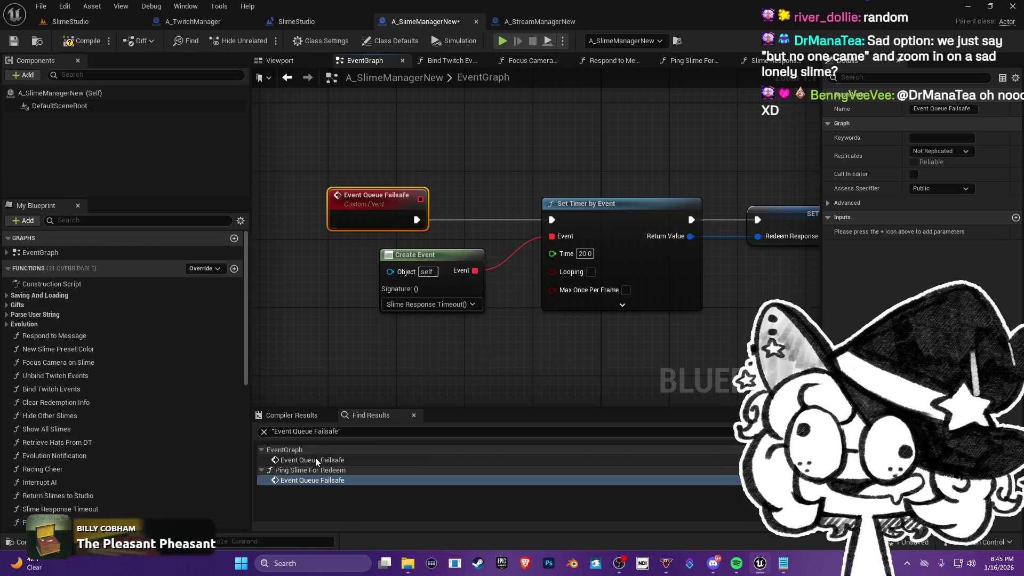
{"action": "left_click_drag", "start_coordinate": [657, 172], "coordinate": [575, 169]}
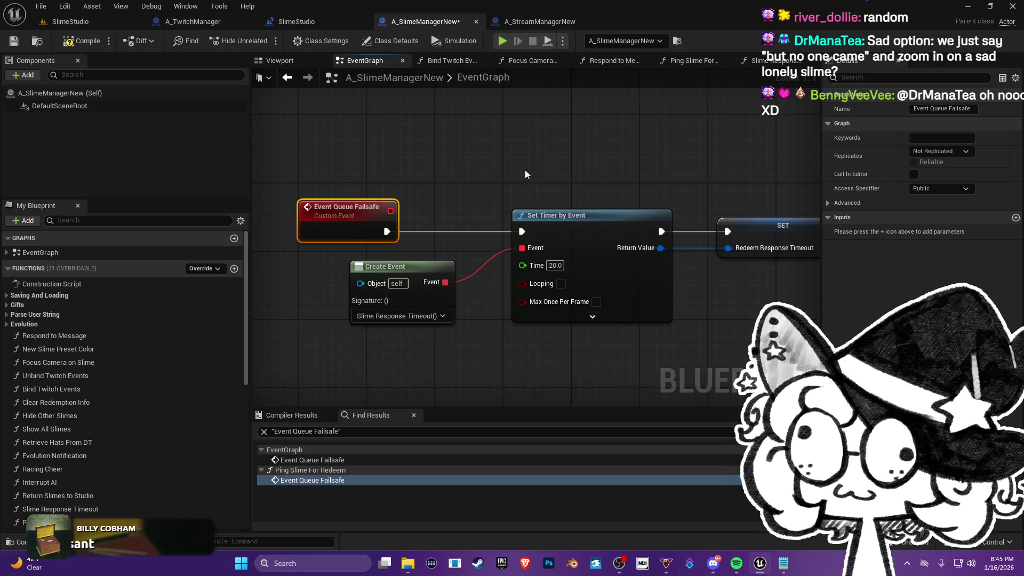
{"action": "left_click_drag", "start_coordinate": [526, 170], "coordinate": [452, 187]}
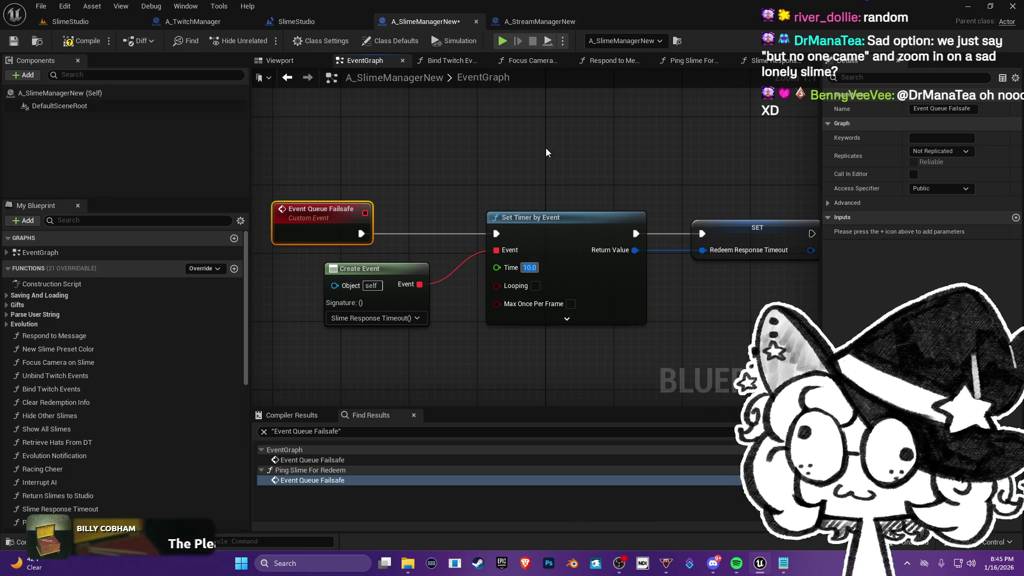
{"action": "left_click", "coordinate": [75, 21]}
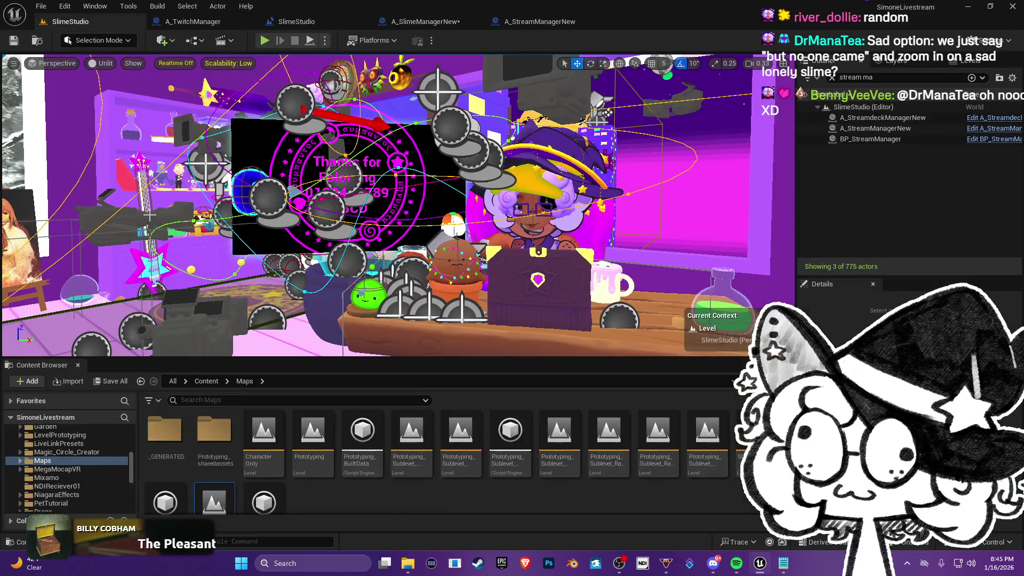
- Save the A_SlimeManagerNew blueprint via Save All, then play the SlimeStudio level
{"action": "left_click", "coordinate": [110, 382]}
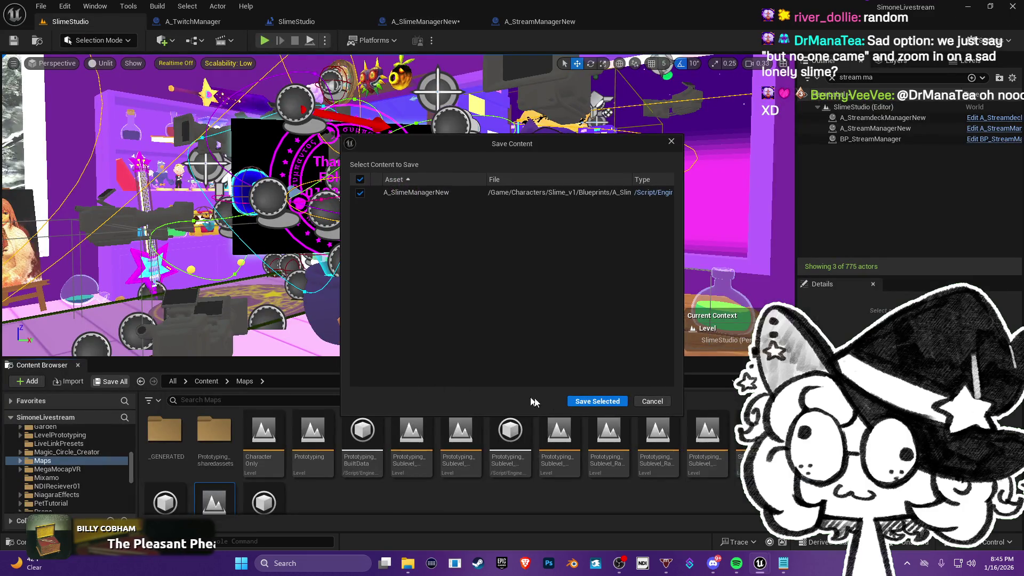
{"action": "left_click", "coordinate": [598, 403]}
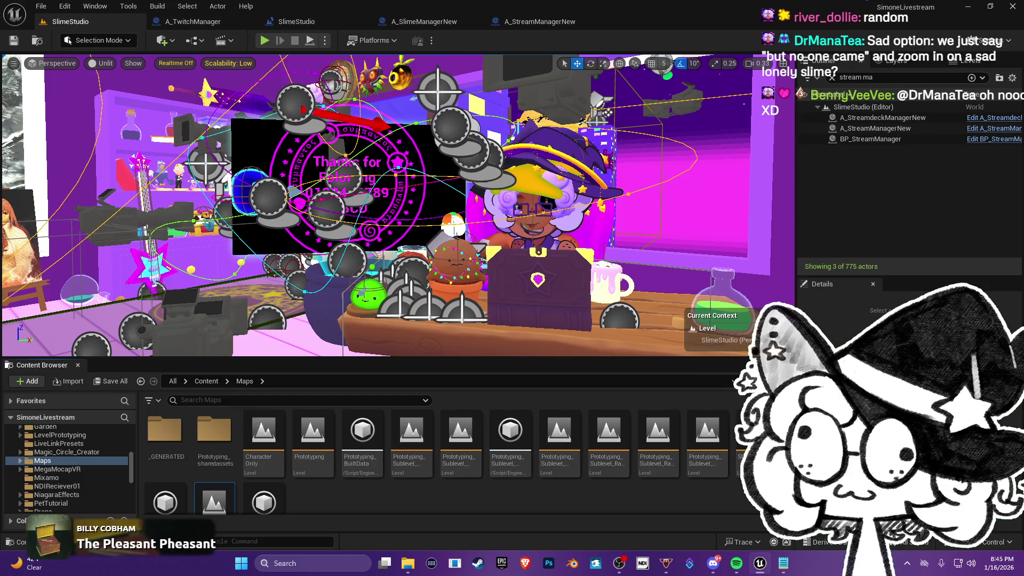
{"action": "left_click", "coordinate": [264, 40]}
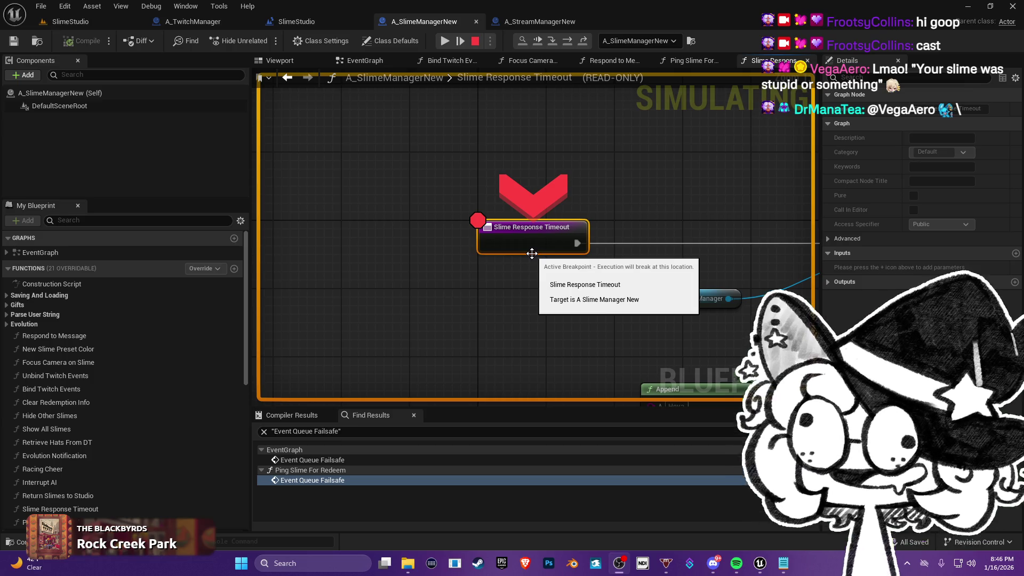
- Resume the game past the breakpoint, then maximize File Explorer and go up to Packages
{"action": "mouse_move", "coordinate": [629, 202]}
{"action": "left_mouse_down"}
{"action": "mouse_move", "coordinate": [449, 176]}
{"action": "mouse_move", "coordinate": [414, 137]}
{"action": "mouse_move", "coordinate": [468, 131]}
{"action": "left_mouse_up"}
{"action": "mouse_move", "coordinate": [528, 199]}
{"action": "left_mouse_down"}
{"action": "mouse_move", "coordinate": [539, 169]}
{"action": "mouse_move", "coordinate": [359, 213]}
{"action": "mouse_move", "coordinate": [520, 220]}
{"action": "left_mouse_up"}
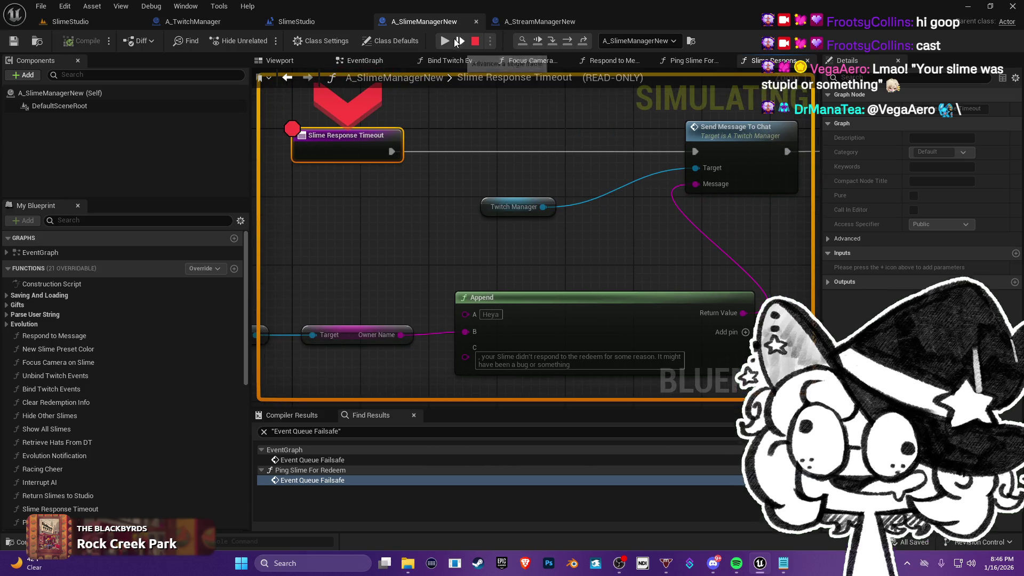
{"action": "left_click", "coordinate": [444, 41]}
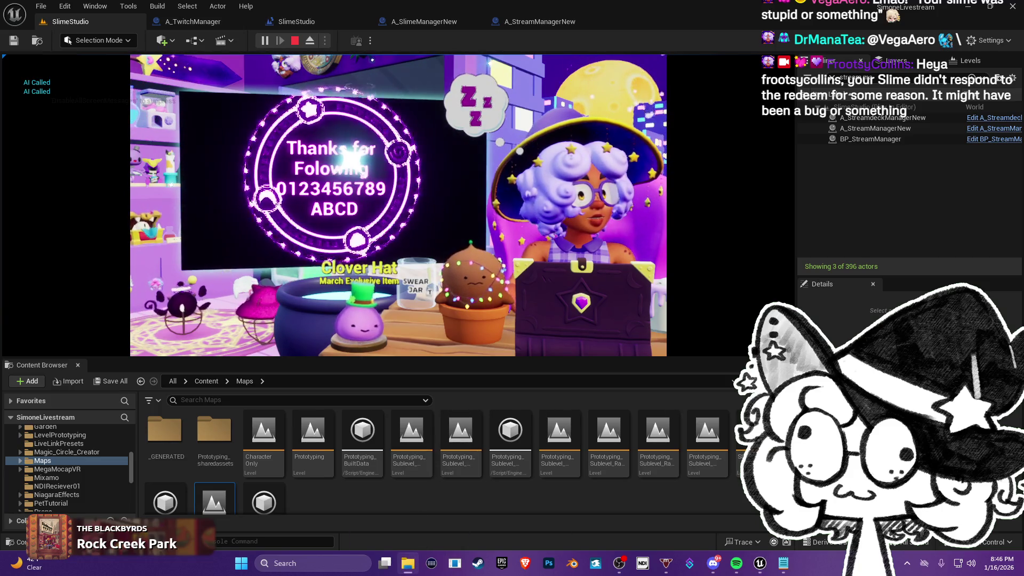
{"action": "mouse_move", "coordinate": [534, 140]}
{"action": "left_mouse_down"}
{"action": "mouse_move", "coordinate": [368, 3]}
{"action": "mouse_move", "coordinate": [365, 18]}
{"action": "left_mouse_up"}
{"action": "left_click", "coordinate": [355, 30]}
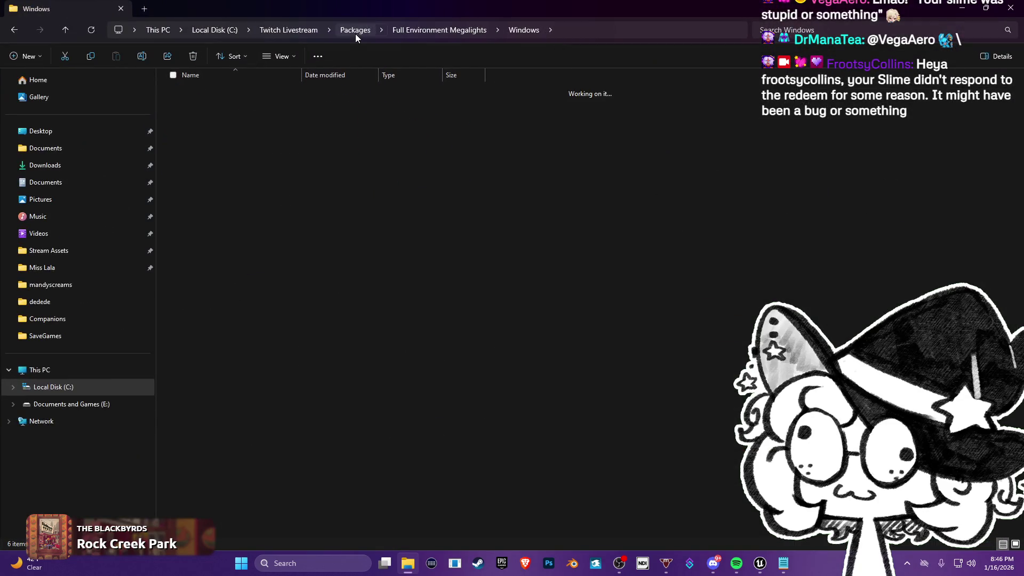
- Back in Unreal, resume and stop the play session, then return to A_SlimeManagerNew
{"action": "key", "text": "alt+Tab"}
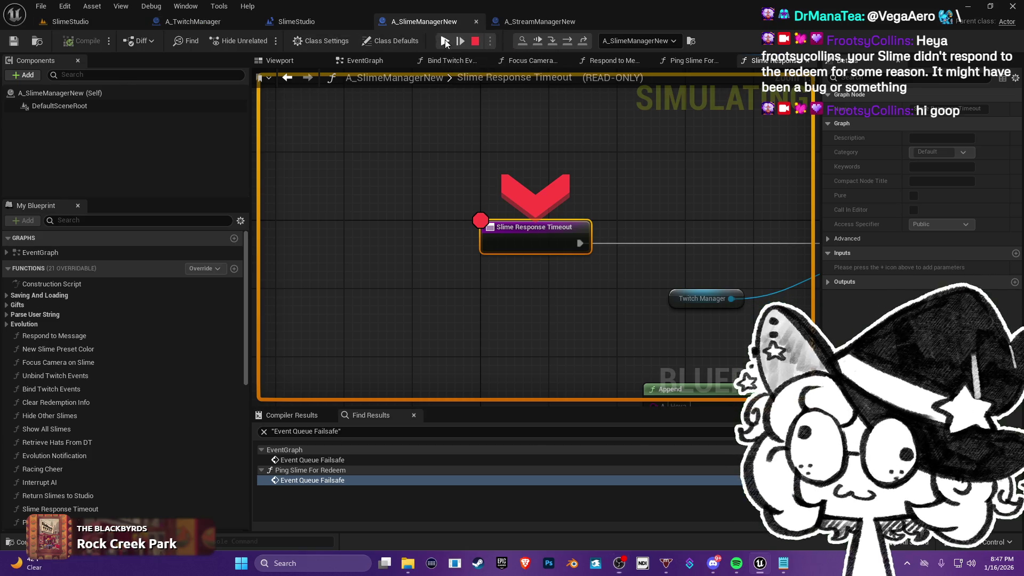
{"action": "left_click", "coordinate": [445, 41]}
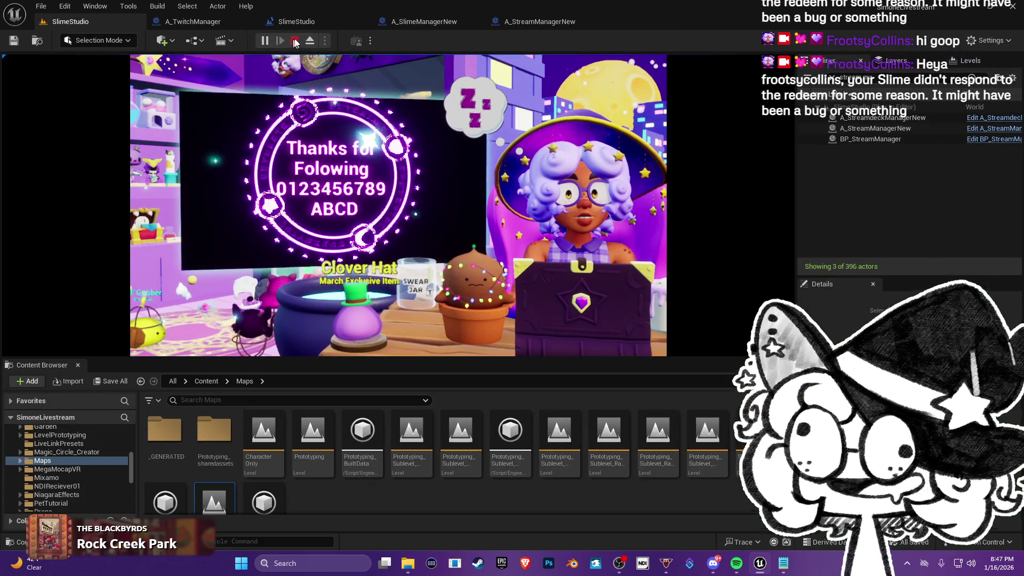
{"action": "left_click", "coordinate": [295, 41]}
{"action": "left_click", "coordinate": [558, 23]}
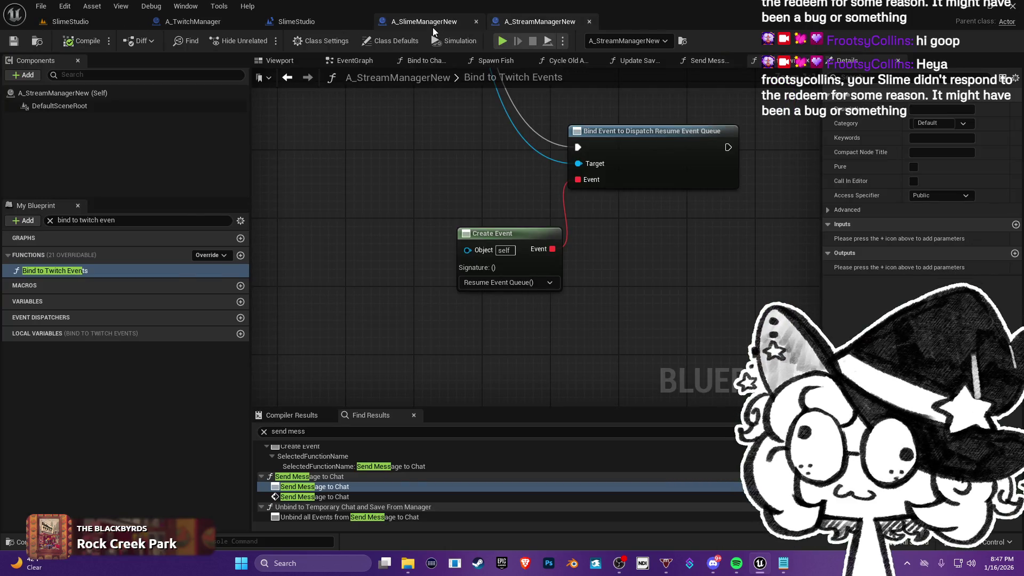
{"action": "left_click", "coordinate": [424, 21]}
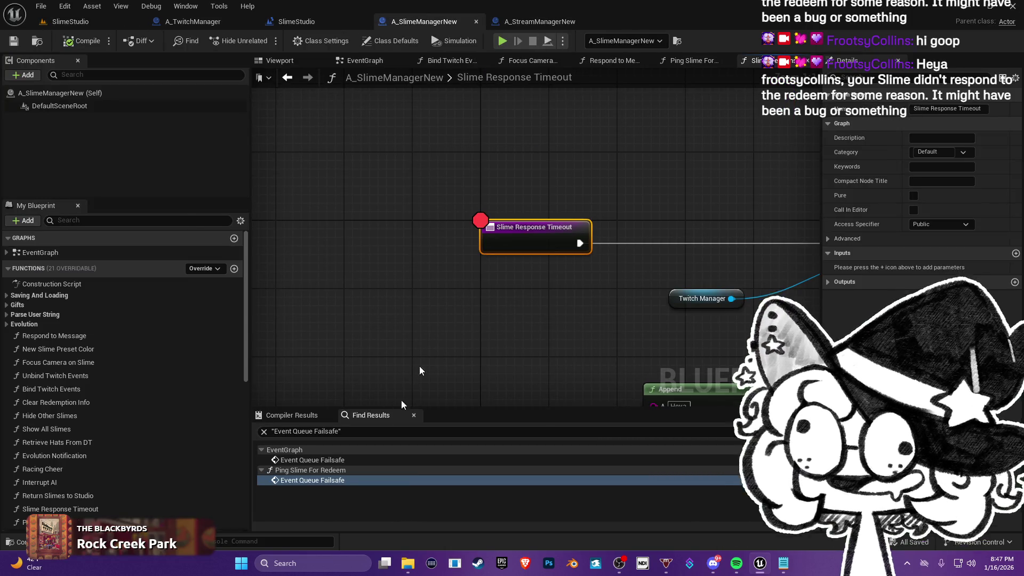
- Set the Event Queue Failsafe timer's Time to 30 in the EventGraph
{"action": "left_click", "coordinate": [369, 59]}
{"action": "left_click", "coordinate": [531, 268]}
{"action": "type", "text": "30"}
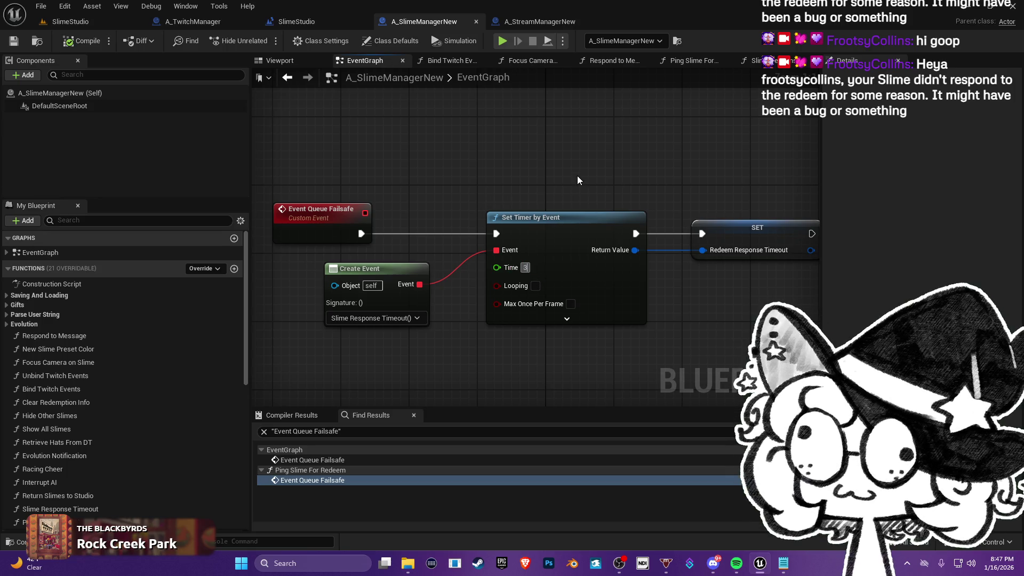
{"action": "key", "text": "Return"}
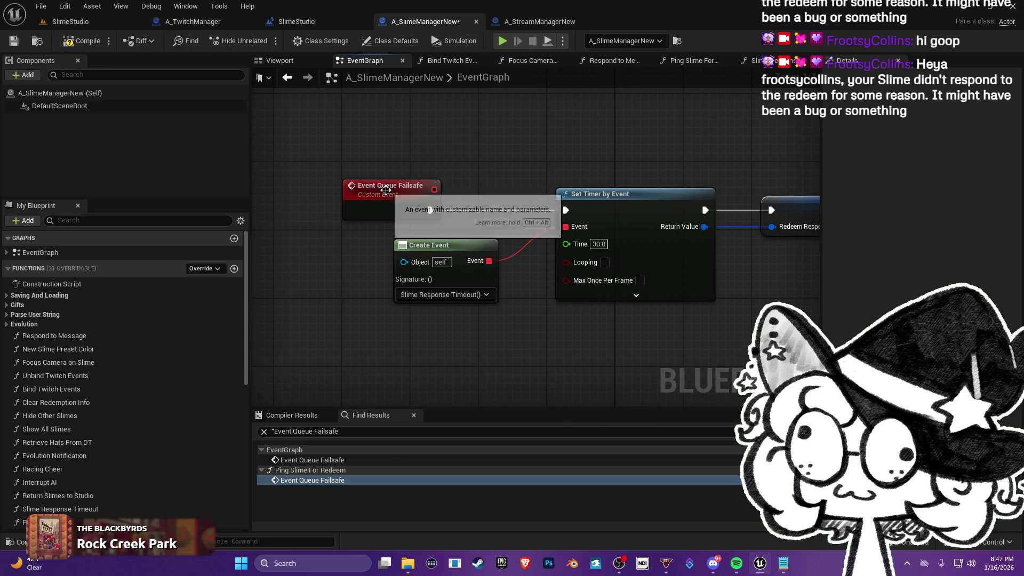
- Search the Find Results for 'ping slime for'
{"action": "right_click", "coordinate": [389, 190]}
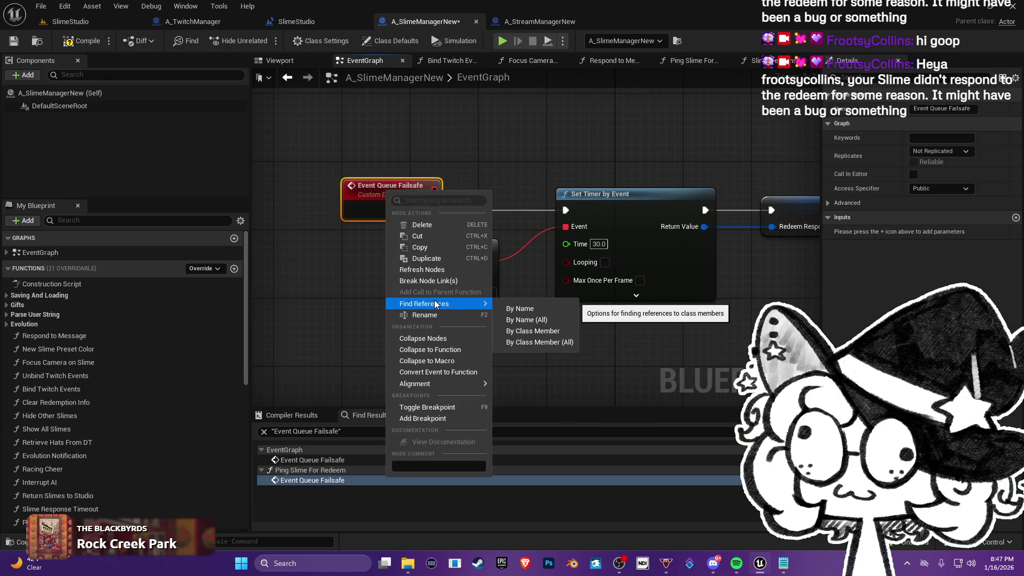
{"action": "left_click", "coordinate": [343, 431]}
{"action": "type", "text": "pi"}
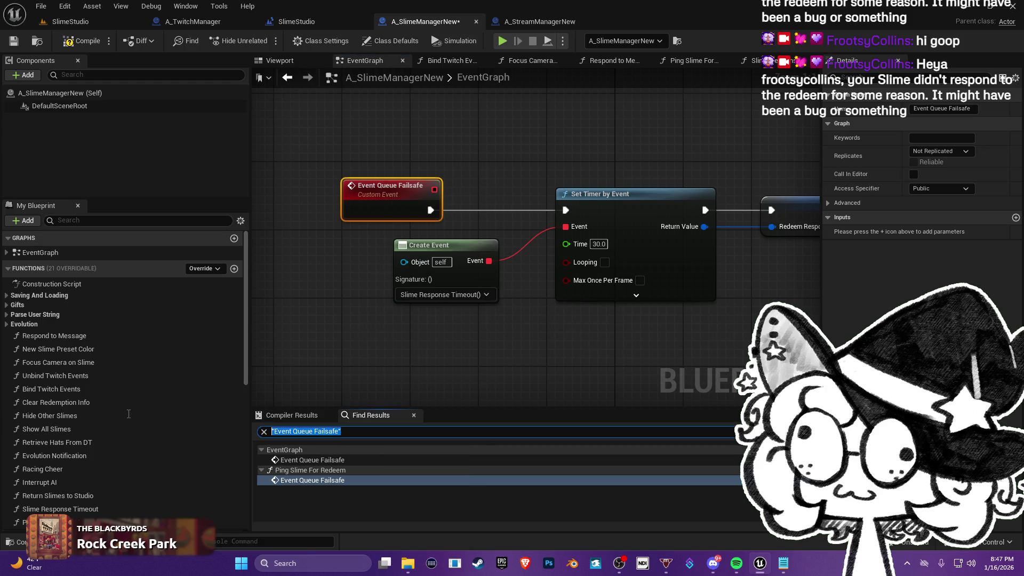
{"action": "type", "text": "ng slime for"}
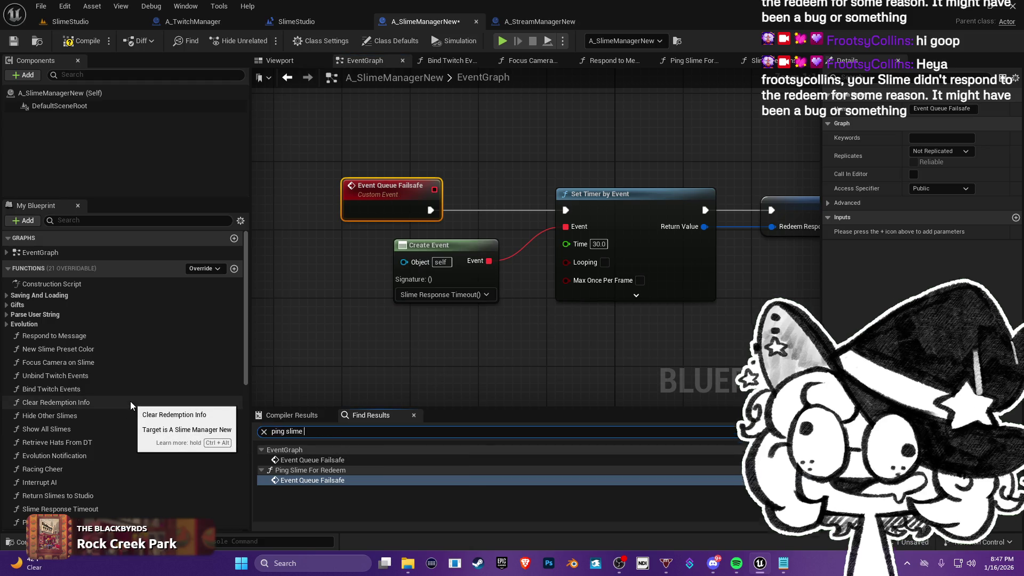
{"action": "key", "text": "Return"}
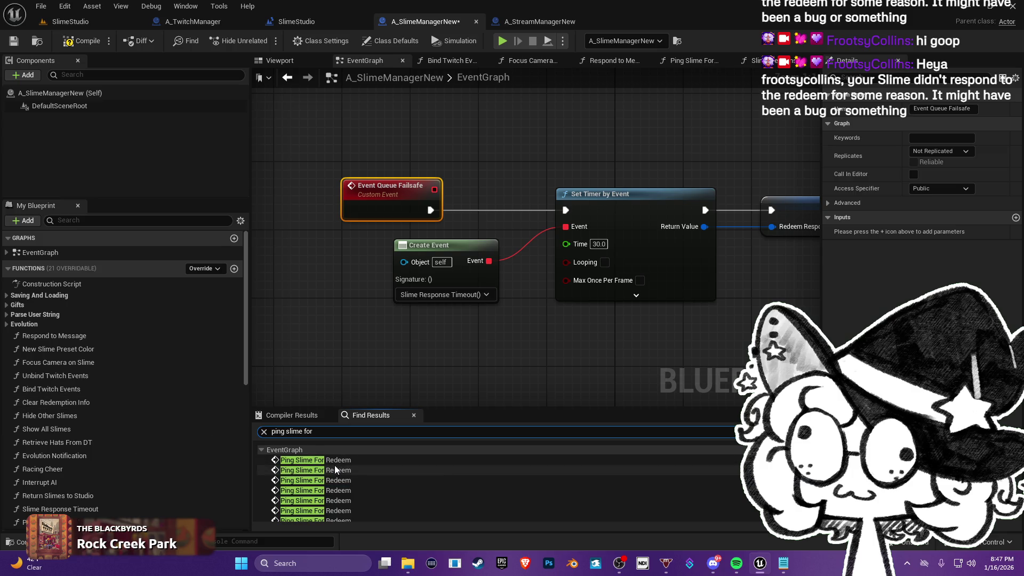
- Open the Ping Slime For Redeem function graph from a search result
{"action": "left_click", "coordinate": [335, 465]}
{"action": "mouse_move", "coordinate": [504, 248]}
{"action": "left_mouse_down"}
{"action": "mouse_move", "coordinate": [507, 314]}
{"action": "mouse_move", "coordinate": [591, 314]}
{"action": "mouse_move", "coordinate": [556, 325]}
{"action": "mouse_move", "coordinate": [608, 314]}
{"action": "mouse_move", "coordinate": [782, 331]}
{"action": "mouse_move", "coordinate": [559, 339]}
{"action": "left_mouse_up"}
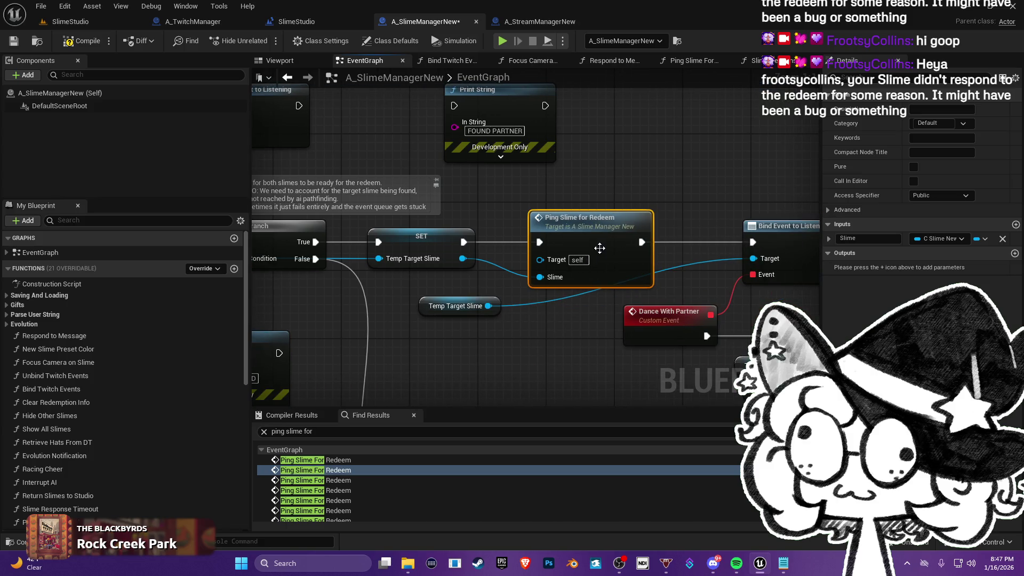
{"action": "mouse_move", "coordinate": [600, 248]}
{"action": "left_mouse_down"}
{"action": "mouse_move", "coordinate": [587, 256]}
{"action": "mouse_move", "coordinate": [600, 248]}
{"action": "left_mouse_up"}
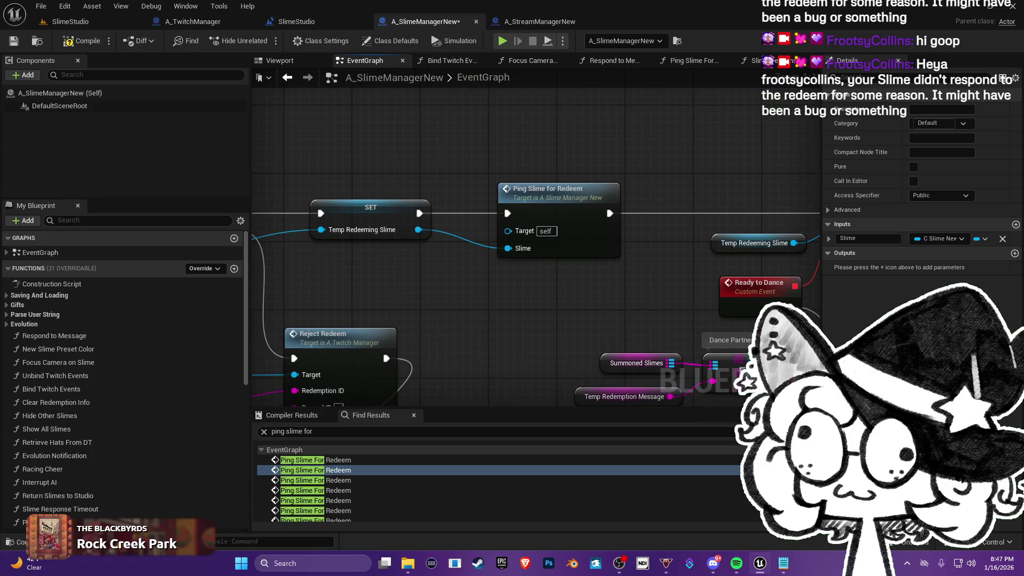
{"action": "left_click", "coordinate": [593, 201]}
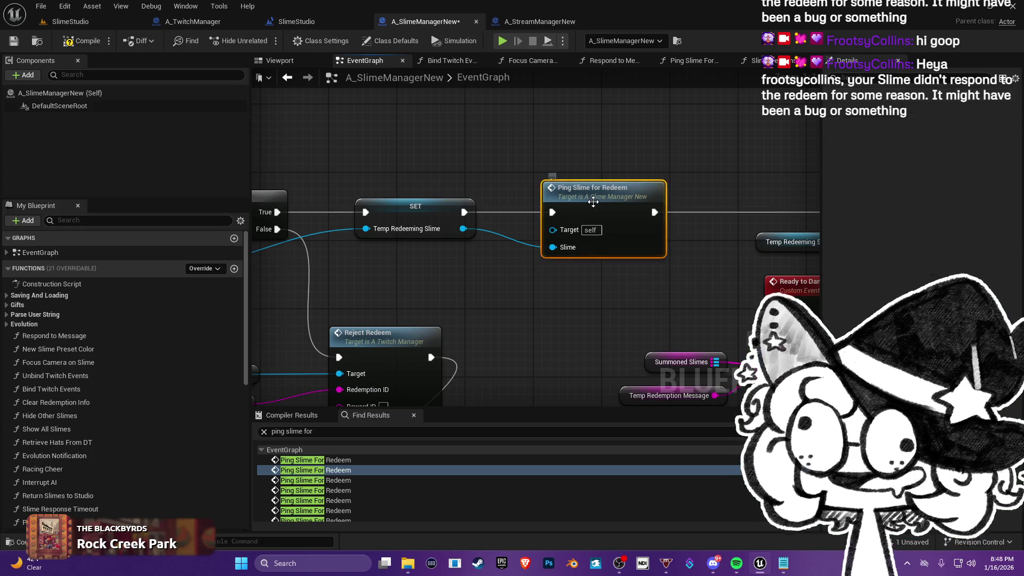
{"action": "double_click", "coordinate": [593, 201]}
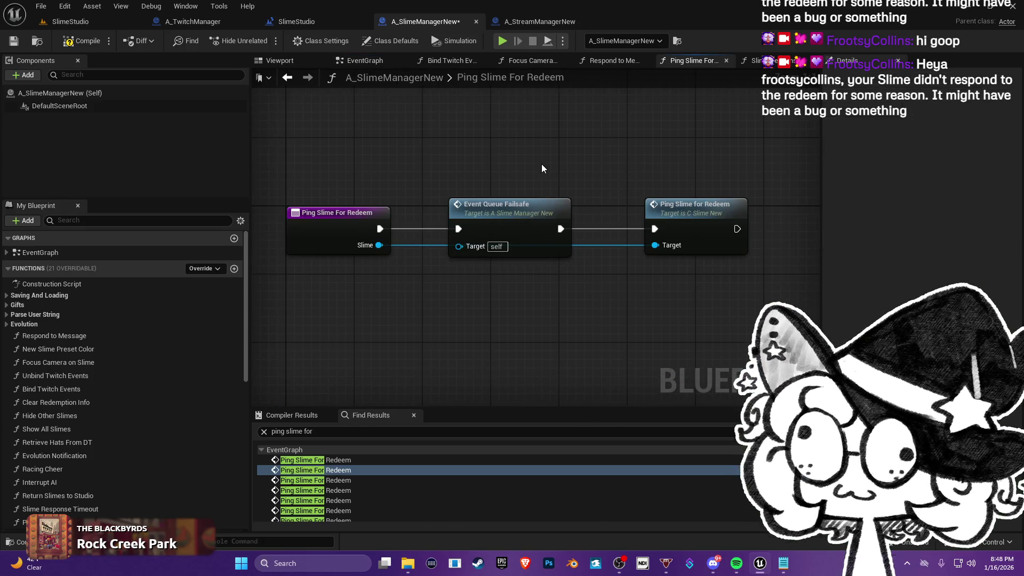
- Jump back to the Event Queue Failsafe event and its SET Redeem Response Timeout node
{"action": "left_click_drag", "start_coordinate": [542, 165], "coordinate": [470, 163]}
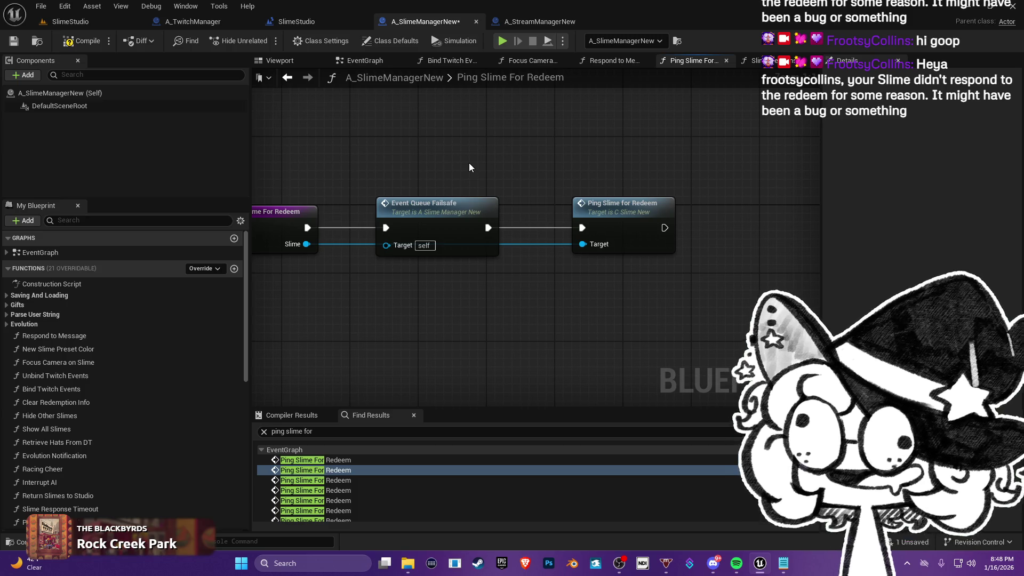
{"action": "double_click", "coordinate": [494, 193]}
{"action": "mouse_move", "coordinate": [494, 193]}
{"action": "left_mouse_down"}
{"action": "mouse_move", "coordinate": [373, 257]}
{"action": "mouse_move", "coordinate": [421, 242]}
{"action": "left_mouse_up"}
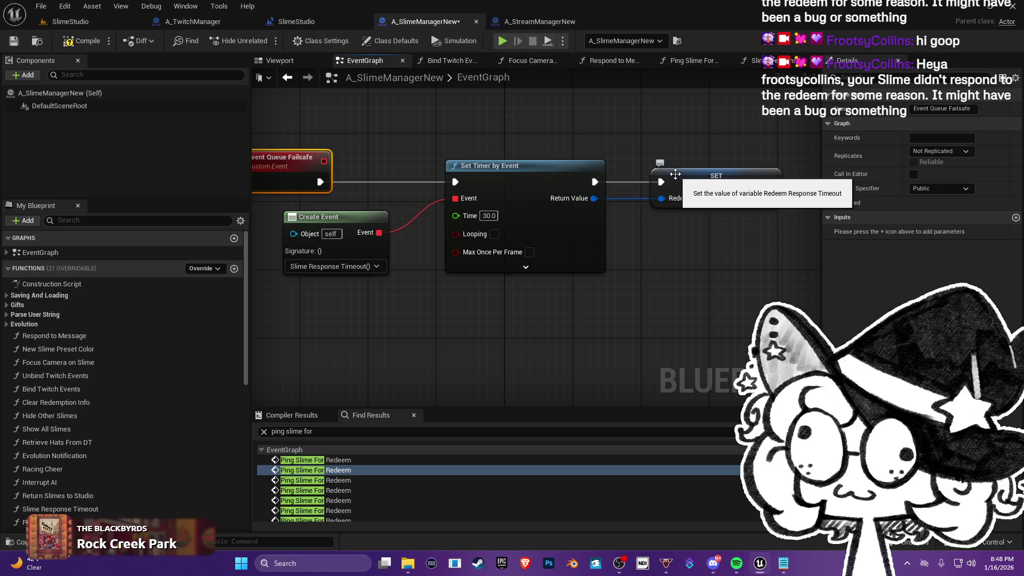
- Find all references to Redeem Response Timeout and inspect where it is set and read
{"action": "left_click", "coordinate": [676, 199]}
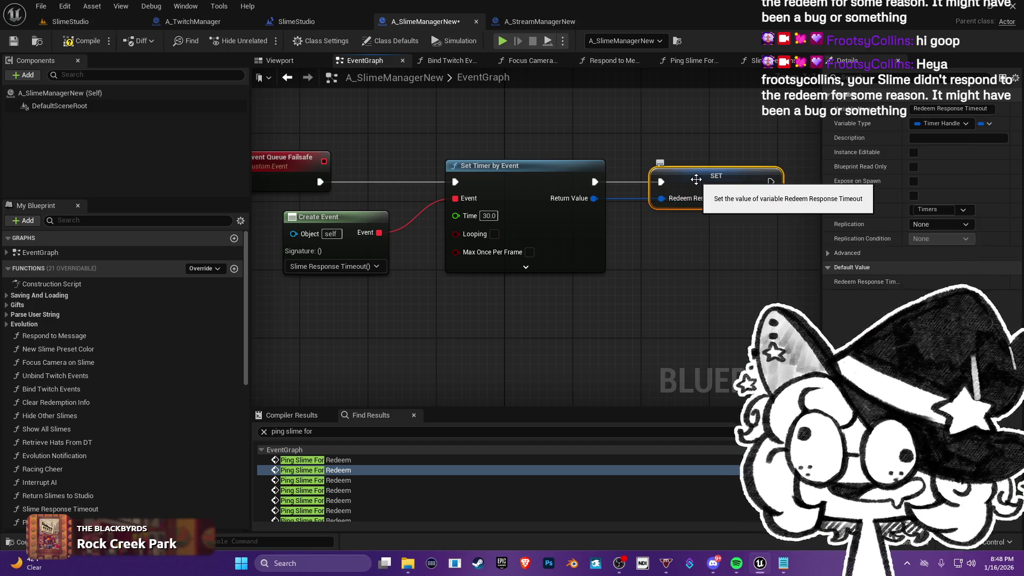
{"action": "mouse_move", "coordinate": [579, 229]}
{"action": "left_mouse_down"}
{"action": "mouse_move", "coordinate": [567, 252]}
{"action": "mouse_move", "coordinate": [641, 283]}
{"action": "mouse_move", "coordinate": [566, 243]}
{"action": "left_mouse_up"}
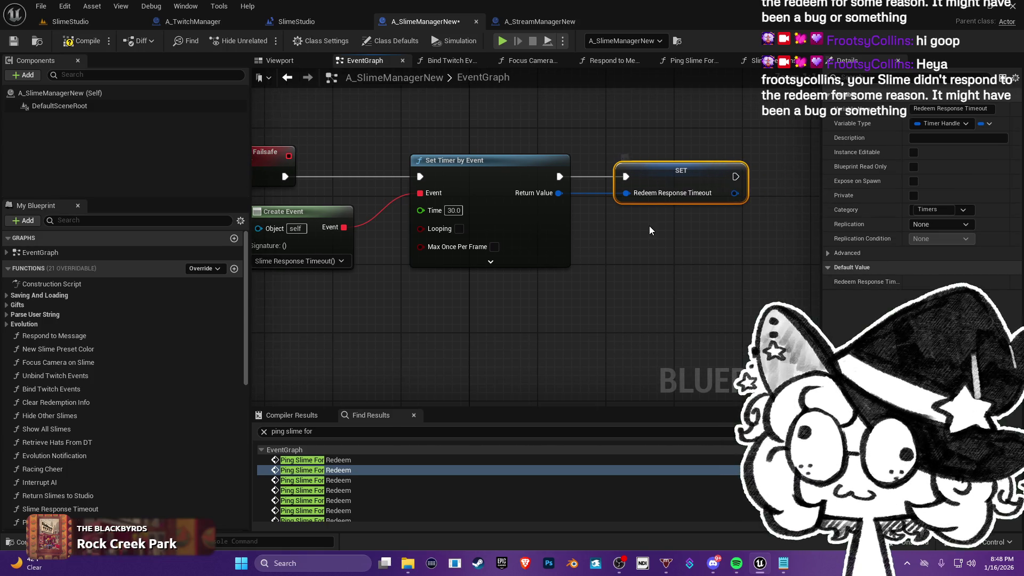
{"action": "right_click", "coordinate": [655, 166]}
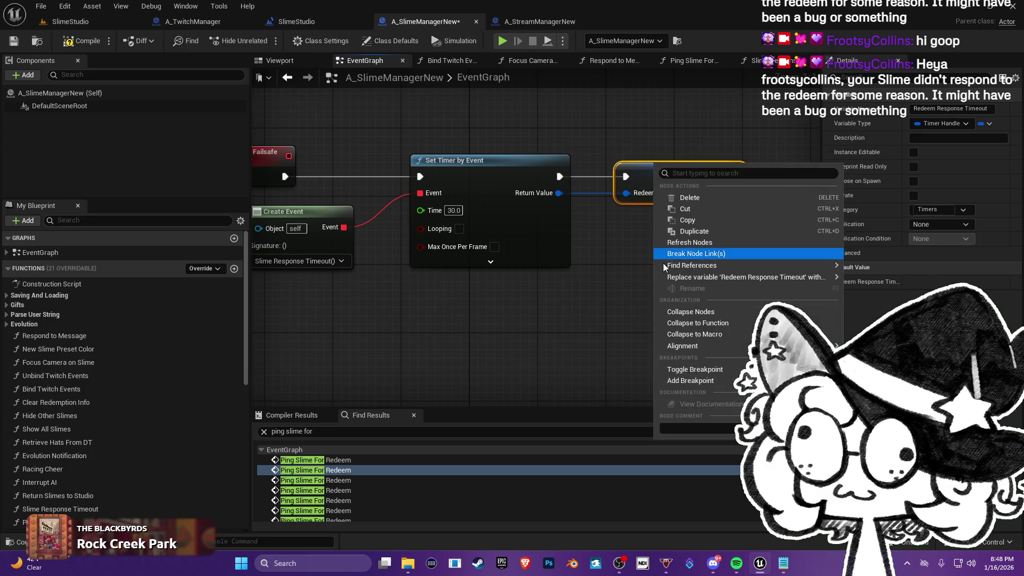
{"action": "mouse_move", "coordinate": [746, 266]}
{"action": "left_click", "coordinate": [879, 275]}
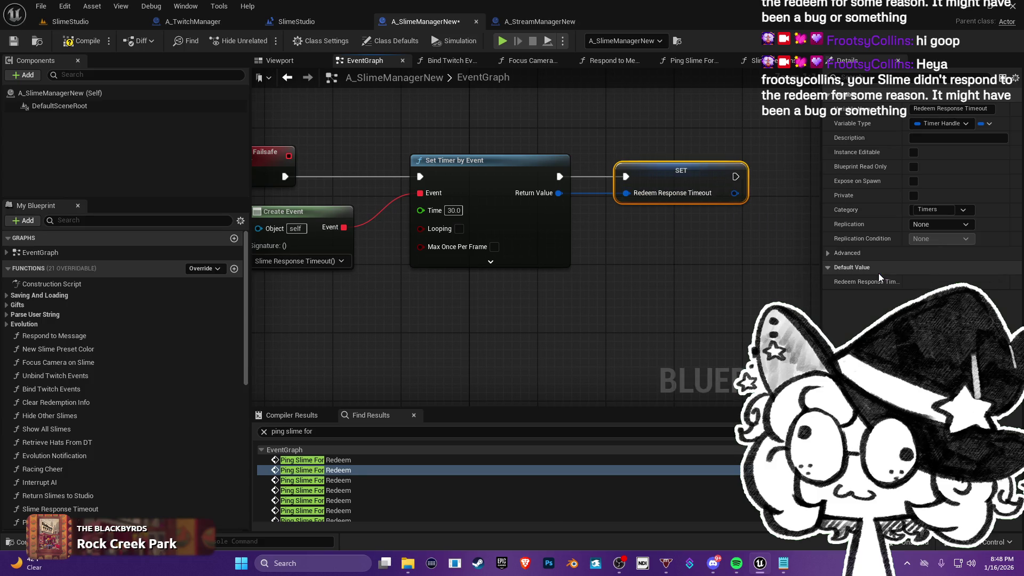
{"action": "left_click", "coordinate": [339, 473]}
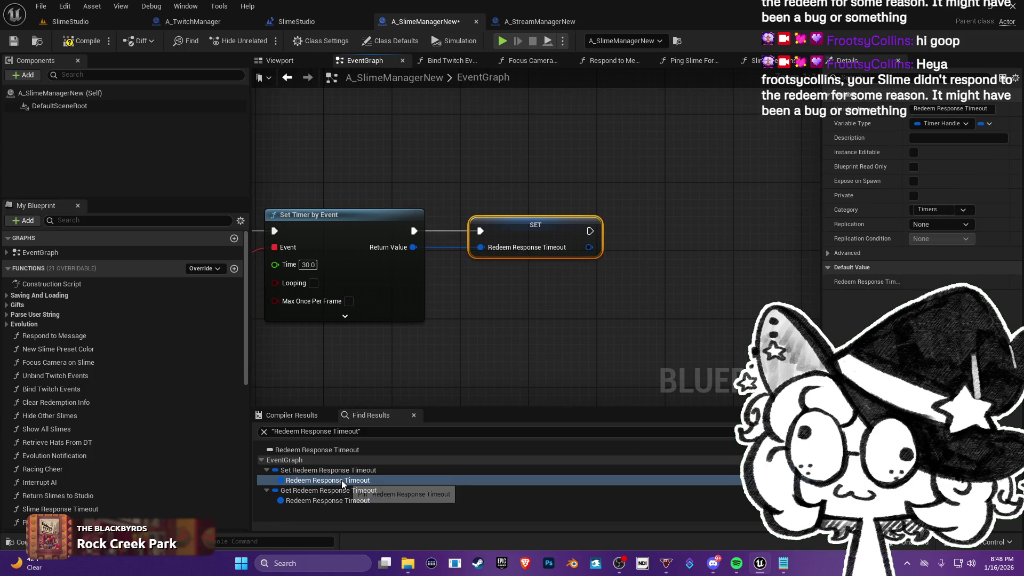
{"action": "left_click", "coordinate": [339, 492]}
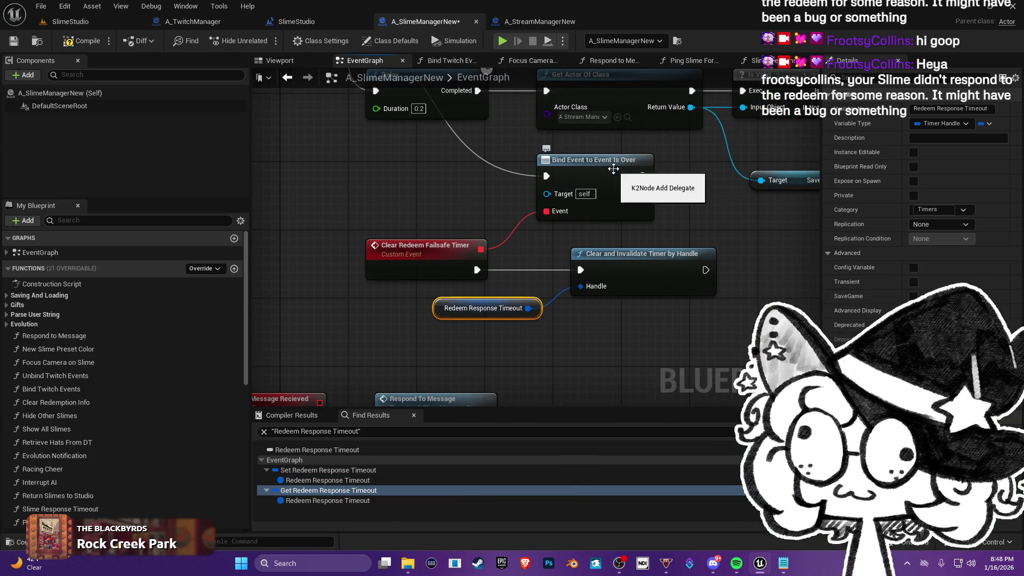
- Add a breakpoint on the Clear Redeem Failsafe Timer event and return to SlimeStudio
{"action": "left_click_drag", "start_coordinate": [596, 166], "coordinate": [521, 160]}
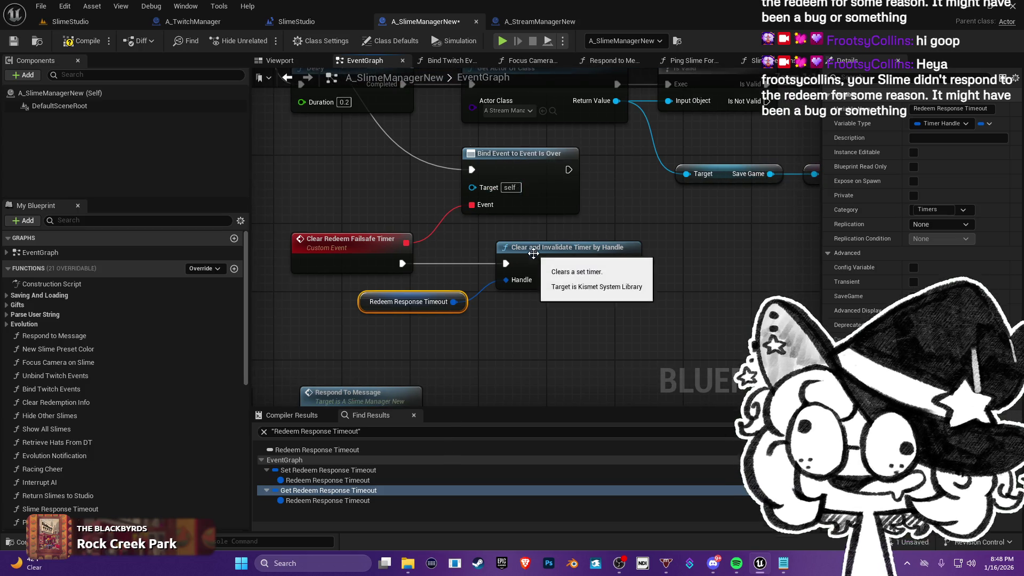
{"action": "left_click", "coordinate": [571, 247]}
{"action": "left_click", "coordinate": [362, 246]}
{"action": "right_click", "coordinate": [362, 245]}
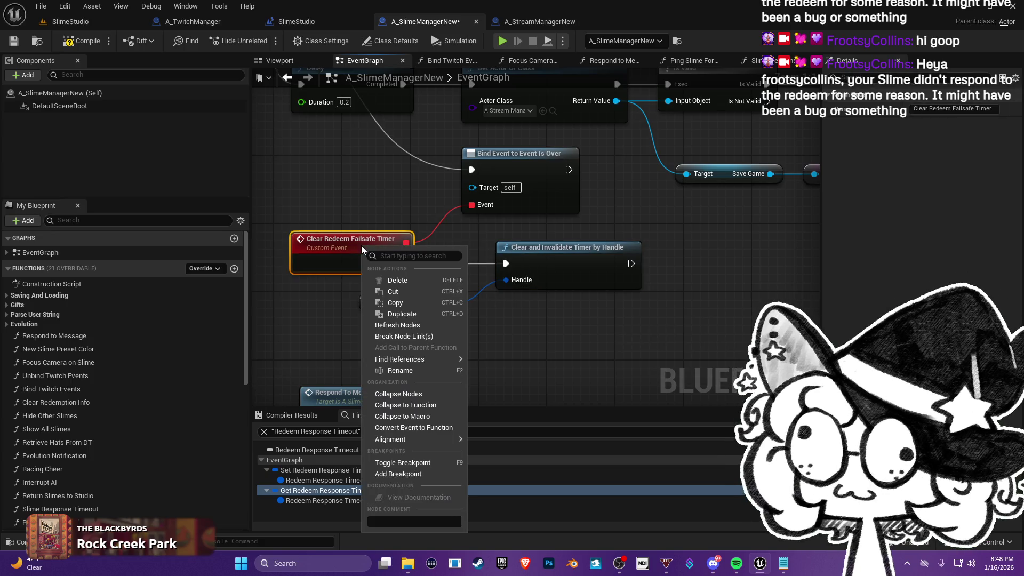
{"action": "mouse_move", "coordinate": [393, 439]}
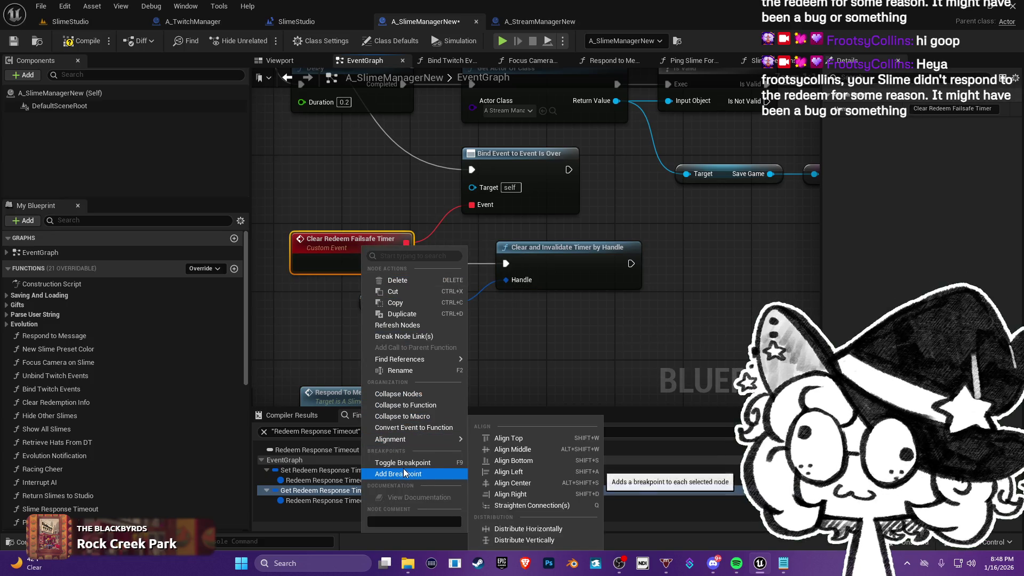
{"action": "left_click", "coordinate": [404, 472]}
{"action": "left_click", "coordinate": [67, 21]}
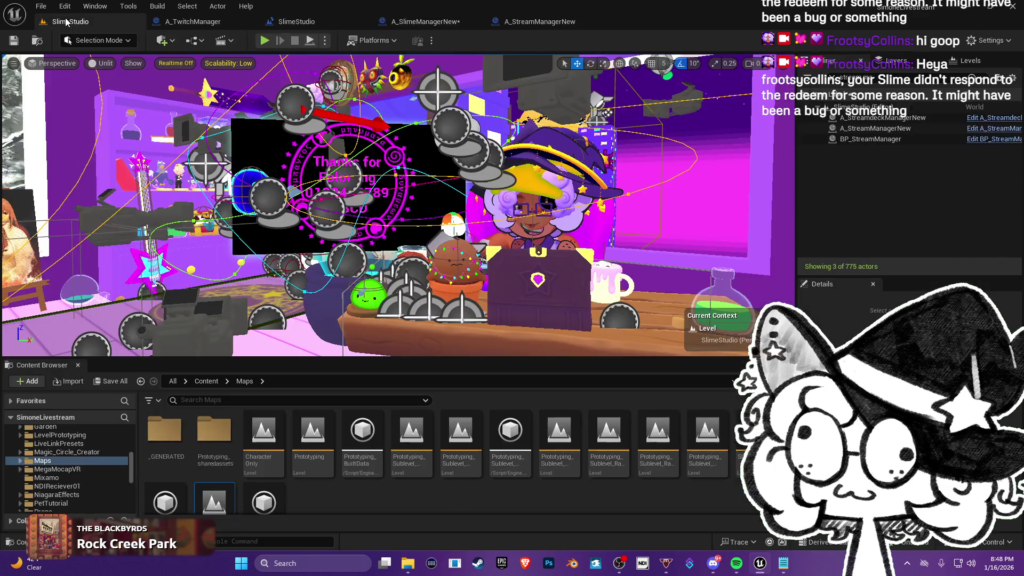
- Play the SlimeStudio level until it halts at the Clear Redeem Failsafe Timer breakpoint
{"action": "left_click", "coordinate": [264, 41]}
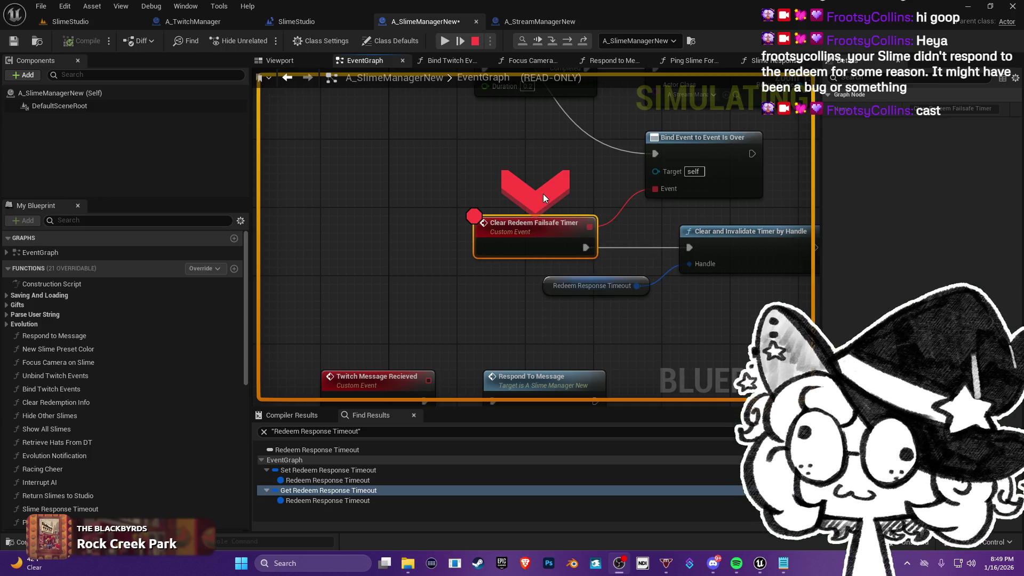
- Disable the breakpoint on the Clear Redeem Failsafe Timer event, then dismiss its action menu
{"action": "left_click_drag", "start_coordinate": [544, 198], "coordinate": [401, 213]}
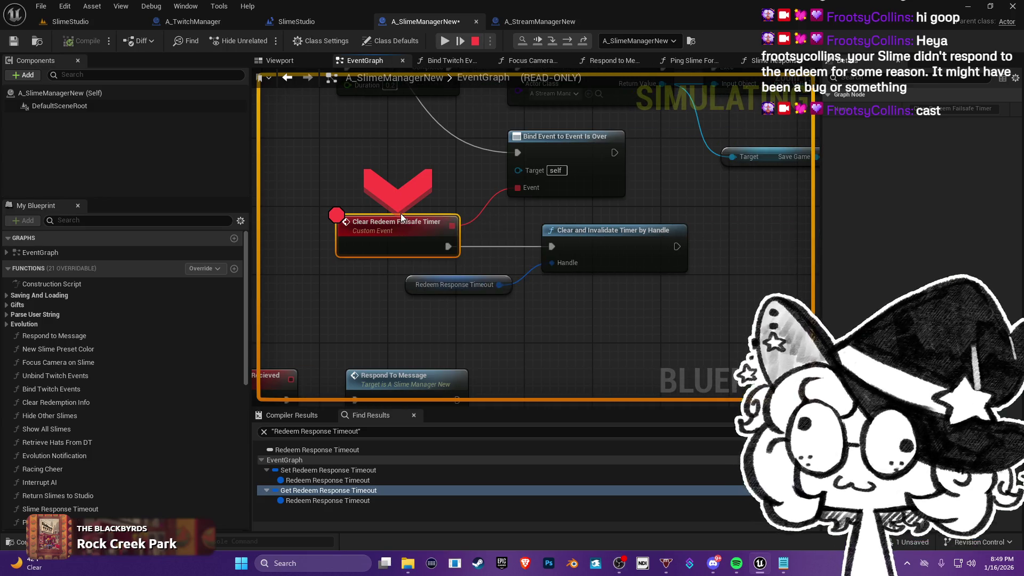
{"action": "right_click", "coordinate": [385, 216]}
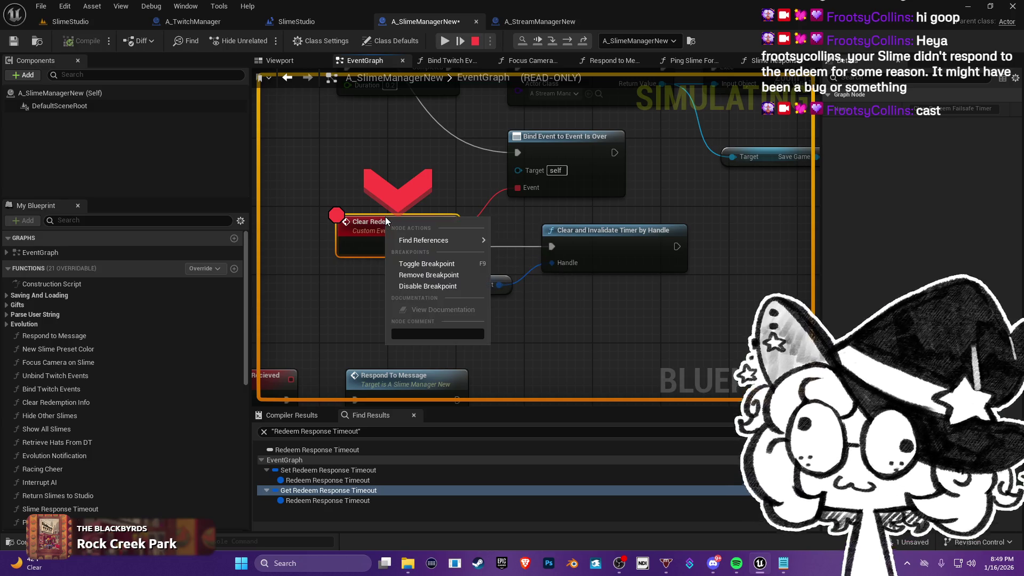
{"action": "left_click", "coordinate": [430, 286]}
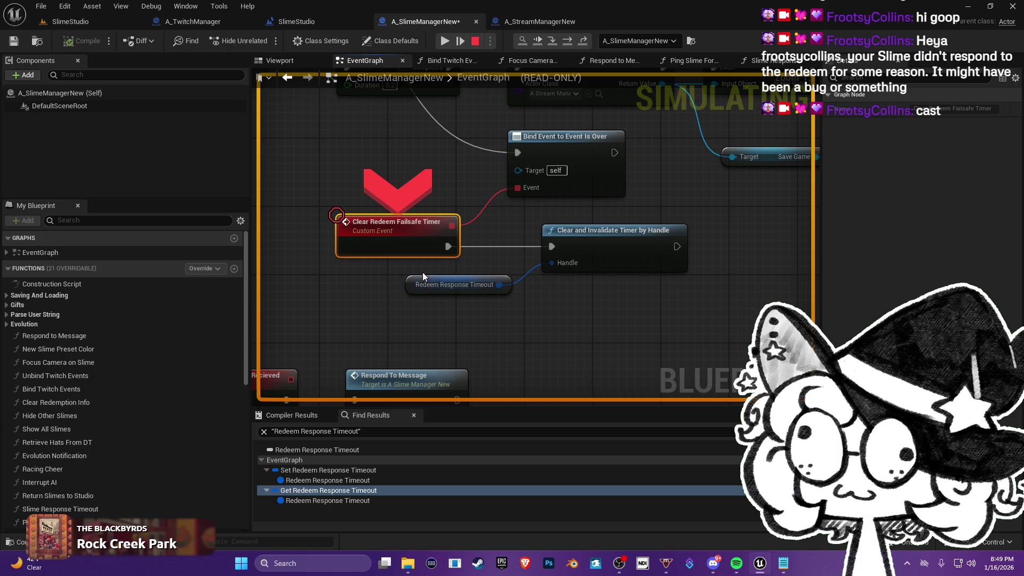
{"action": "right_click", "coordinate": [396, 231]}
{"action": "key", "text": "Escape"}
{"action": "key", "text": "Escape"}
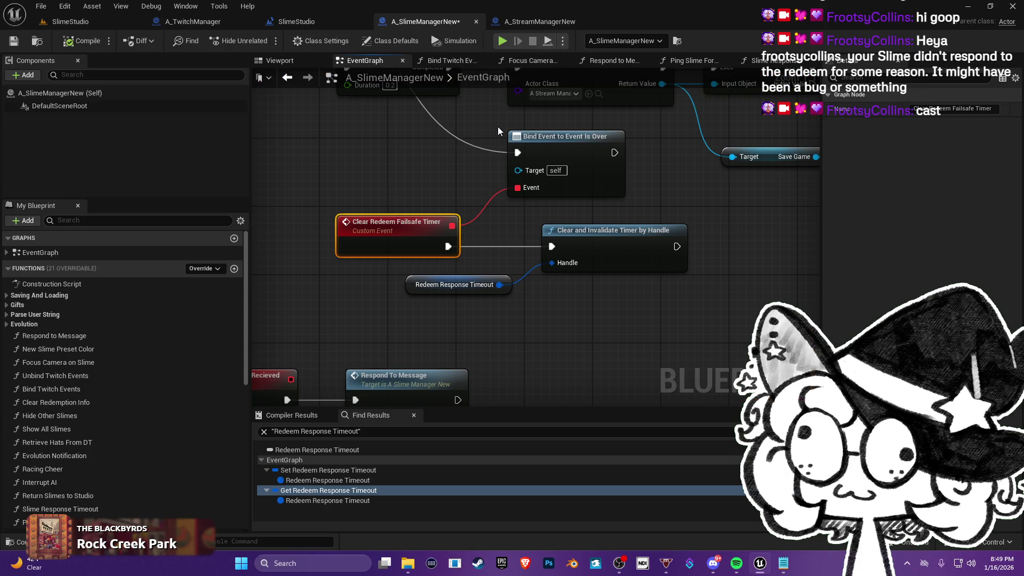
- Pan the event graph to show Ping Slime for Redeem and the Ready to Dance nodes feeding it
{"action": "left_click_drag", "start_coordinate": [438, 160], "coordinate": [394, 174]}
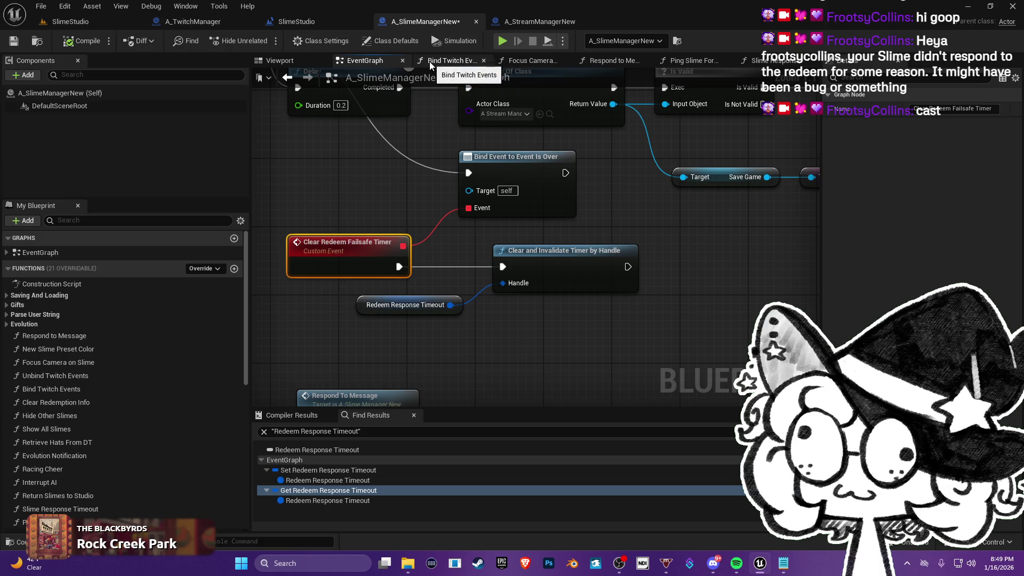
{"action": "left_click_drag", "start_coordinate": [432, 224], "coordinate": [484, 213]}
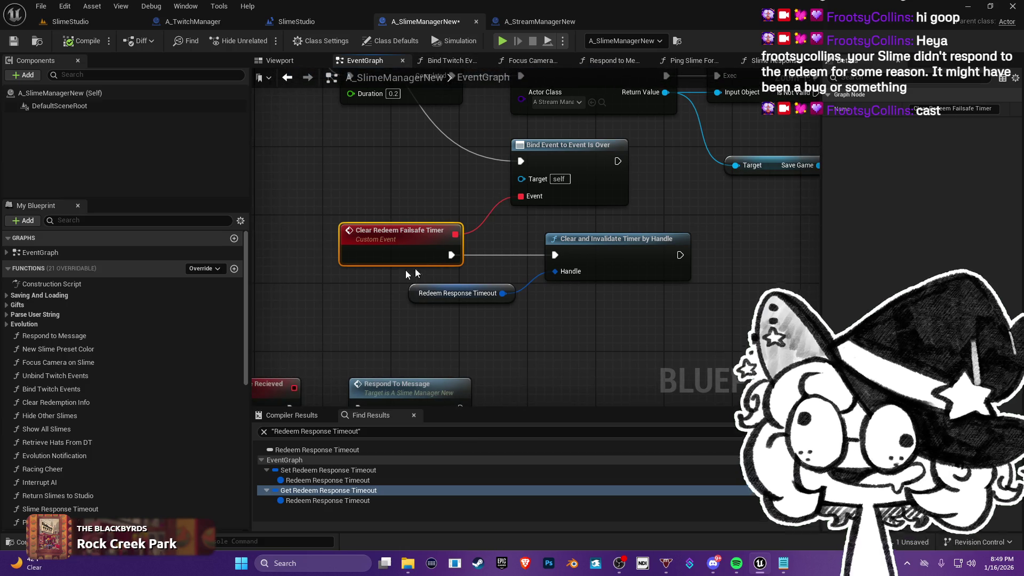
{"action": "mouse_move", "coordinate": [406, 261]}
{"action": "left_mouse_down"}
{"action": "mouse_move", "coordinate": [450, 261]}
{"action": "mouse_move", "coordinate": [419, 258]}
{"action": "mouse_move", "coordinate": [432, 324]}
{"action": "left_mouse_up"}
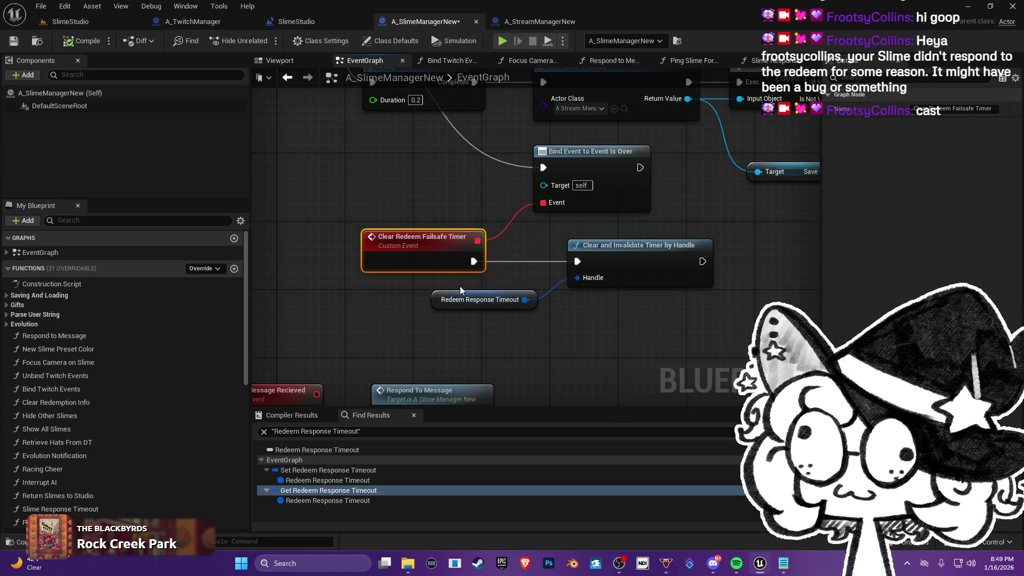
{"action": "mouse_move", "coordinate": [450, 217]}
{"action": "left_mouse_down"}
{"action": "mouse_move", "coordinate": [430, 275]}
{"action": "mouse_move", "coordinate": [440, 231]}
{"action": "left_mouse_up"}
{"action": "mouse_move", "coordinate": [430, 272]}
{"action": "left_mouse_down"}
{"action": "mouse_move", "coordinate": [367, 286]}
{"action": "mouse_move", "coordinate": [451, 275]}
{"action": "mouse_move", "coordinate": [433, 255]}
{"action": "mouse_move", "coordinate": [420, 265]}
{"action": "left_mouse_up"}
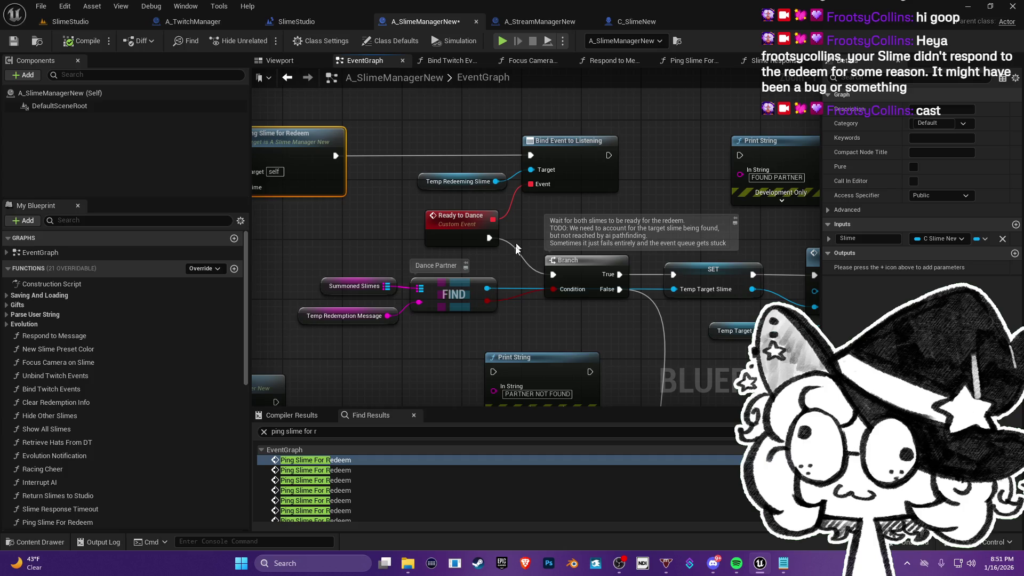
{"action": "mouse_move", "coordinate": [382, 220]}
{"action": "left_mouse_down"}
{"action": "mouse_move", "coordinate": [521, 240]}
{"action": "mouse_move", "coordinate": [453, 230]}
{"action": "left_mouse_up"}
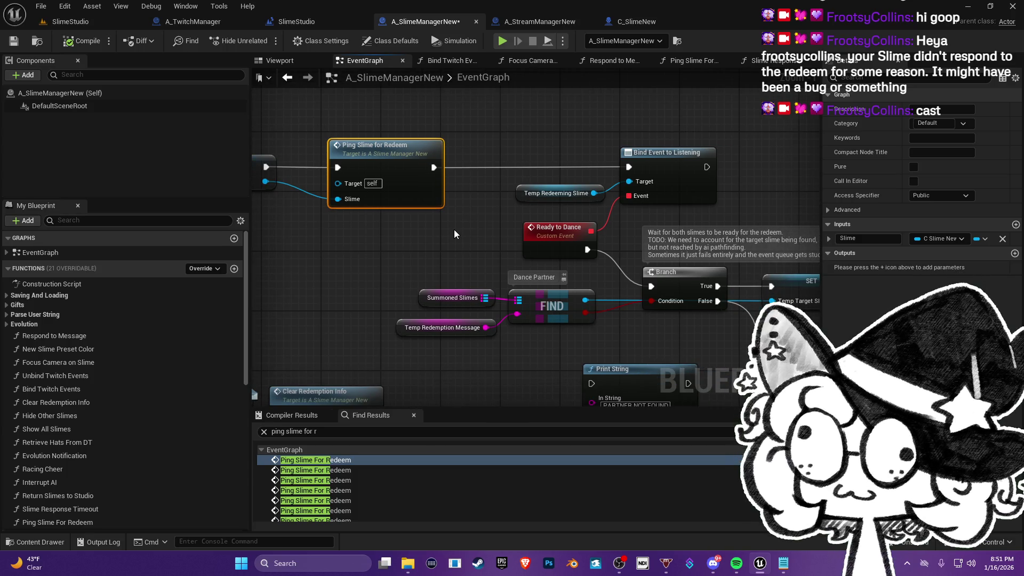
{"action": "left_click_drag", "start_coordinate": [454, 231], "coordinate": [502, 261]}
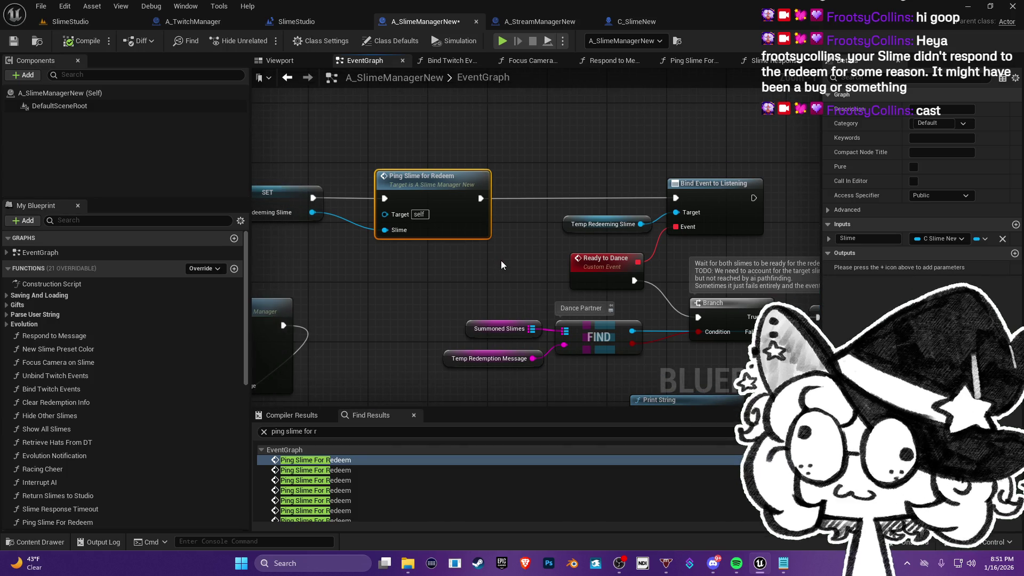
- From the SlimeStudio level tab, save the modified A_SlimeManagerNew blueprint with Save All
{"action": "left_click", "coordinate": [111, 16]}
{"action": "left_click", "coordinate": [112, 381]}
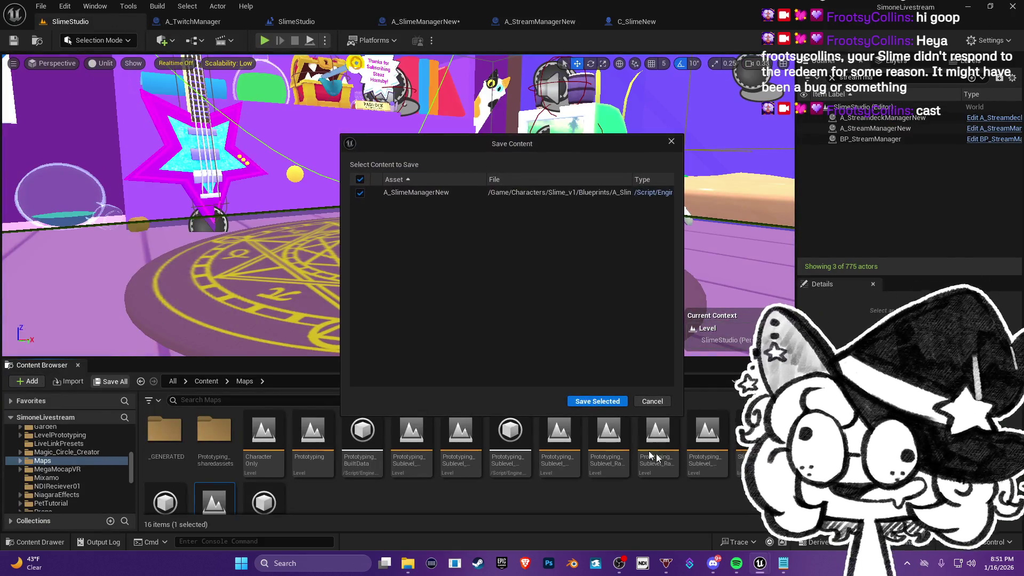
{"action": "left_click", "coordinate": [581, 401]}
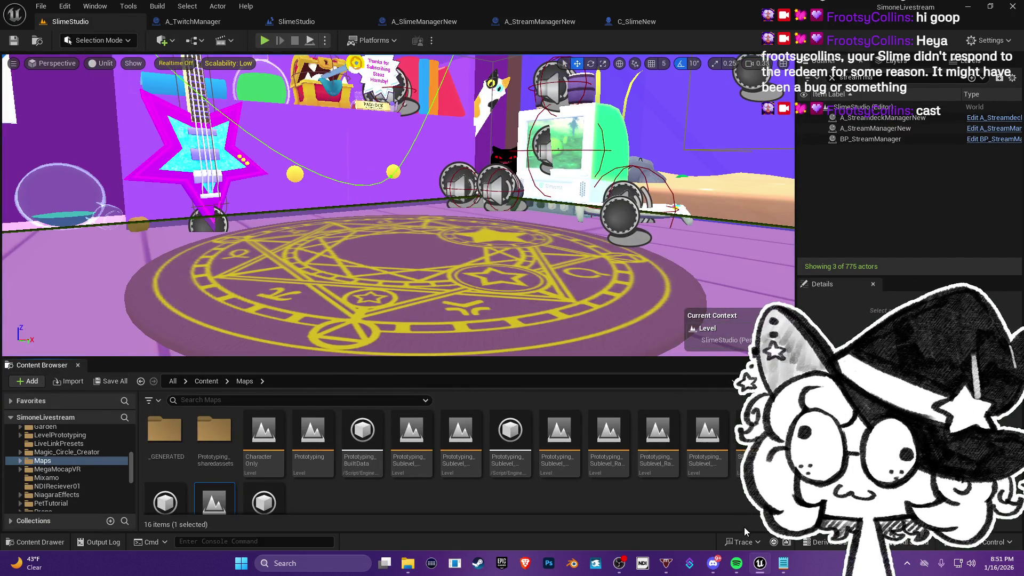
{"action": "mouse_move", "coordinate": [408, 571]}
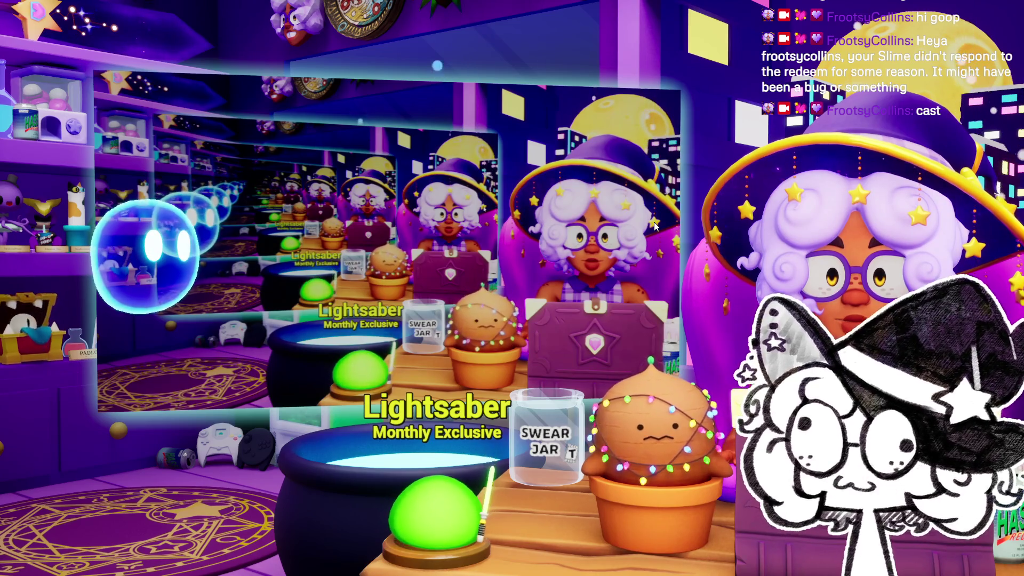
- Leave the full-screen game and switch back to the Unreal editor with Alt+Tab
{"action": "key", "text": "super"}
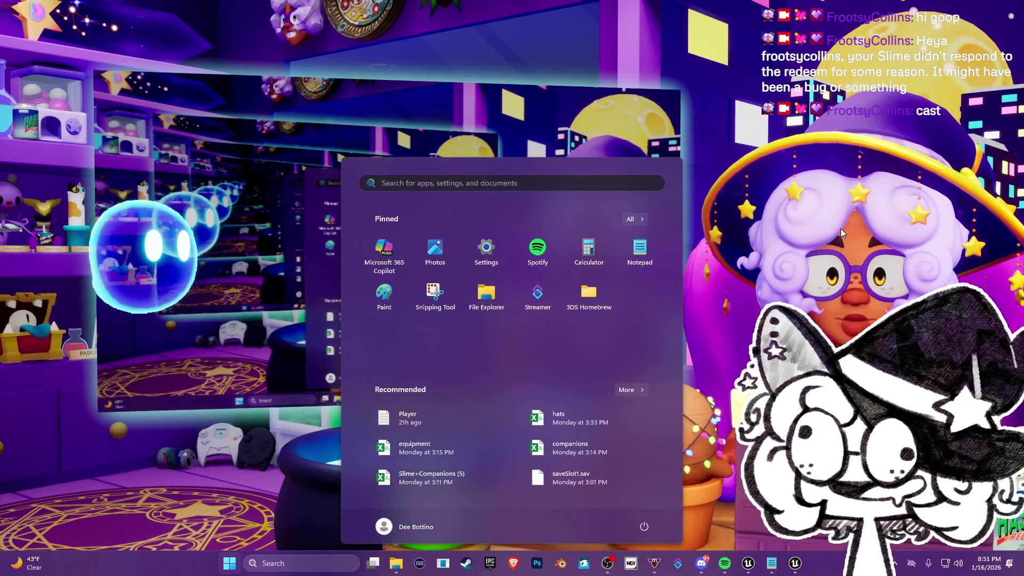
{"action": "key", "text": "super"}
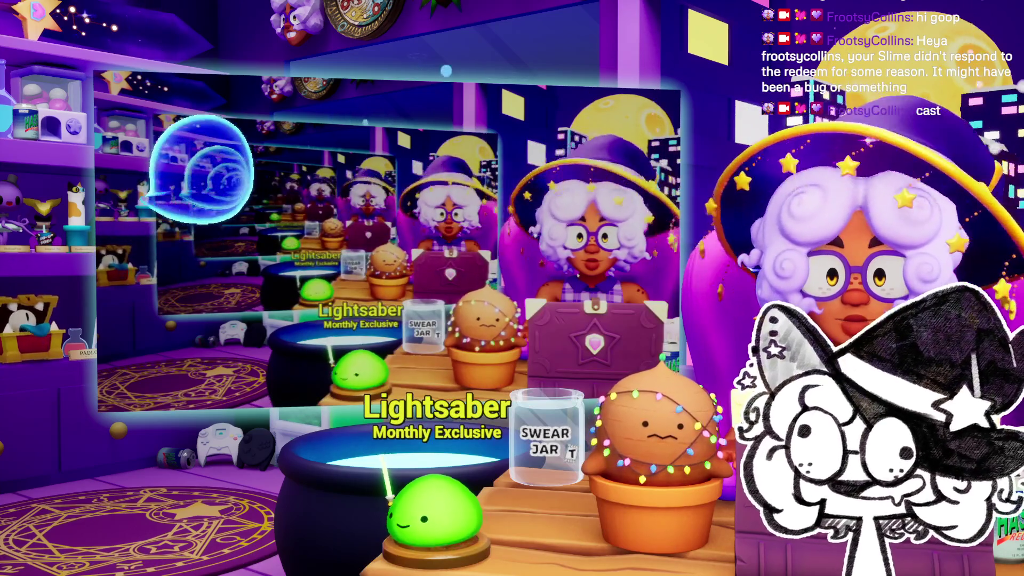
{"action": "key", "text": "alt+Tab"}
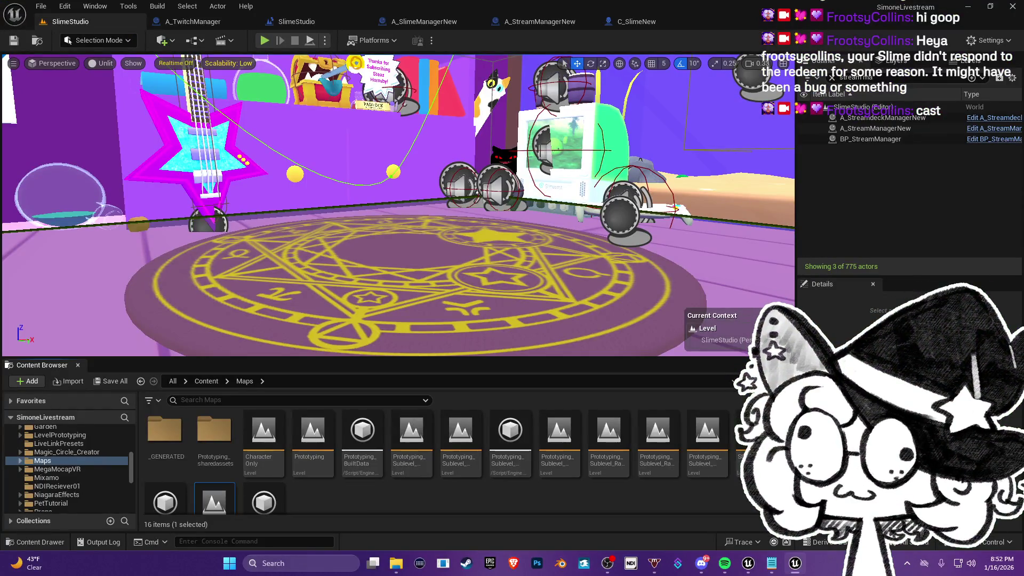
- Bring up the Windows Start menu over the SlimeStudio editor
{"action": "mouse_move", "coordinate": [724, 562]}
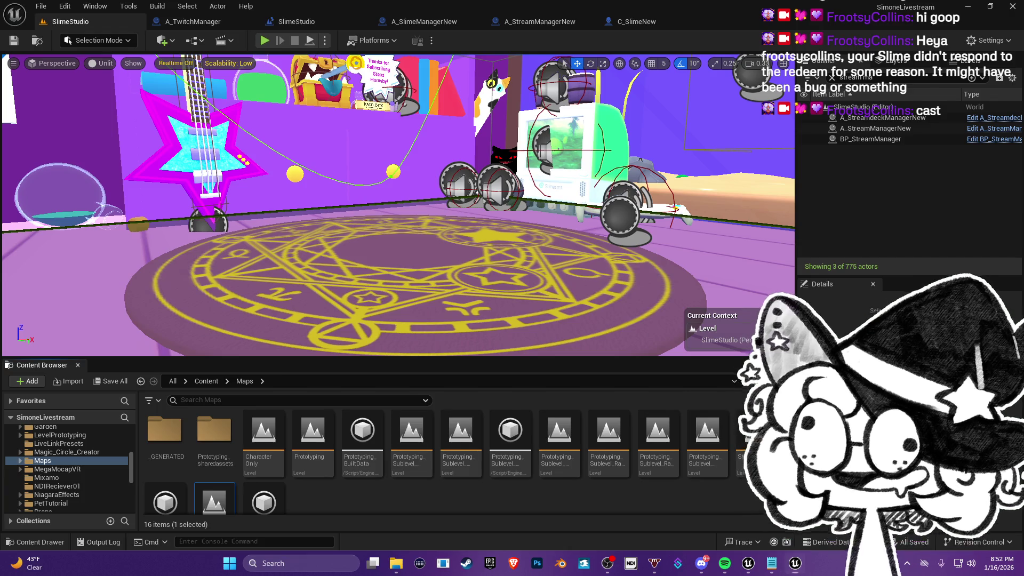
{"action": "key", "text": "super"}
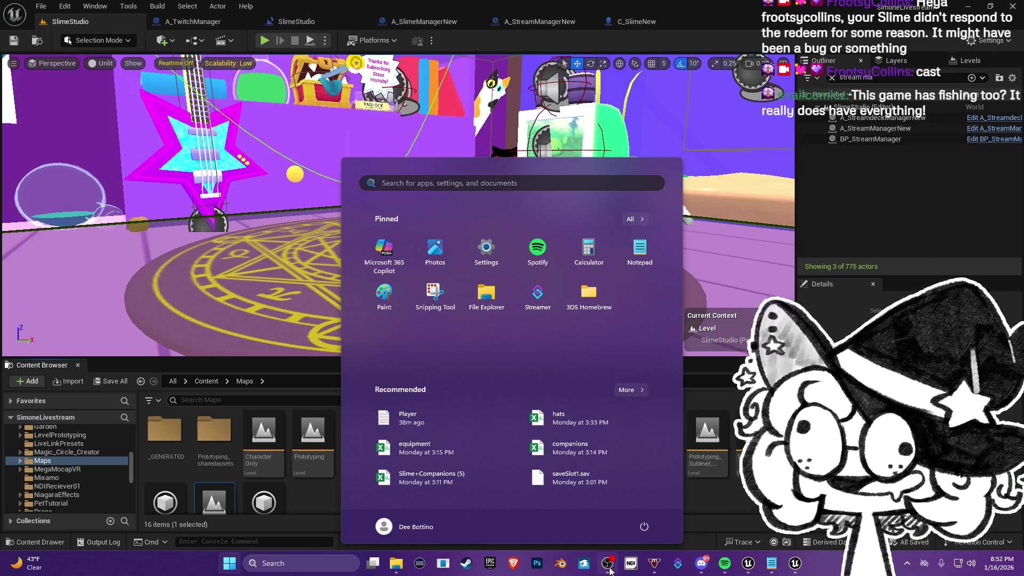
- Dismiss the Start menu to return to the SlimeStudio editor
{"action": "key", "text": "Escape"}
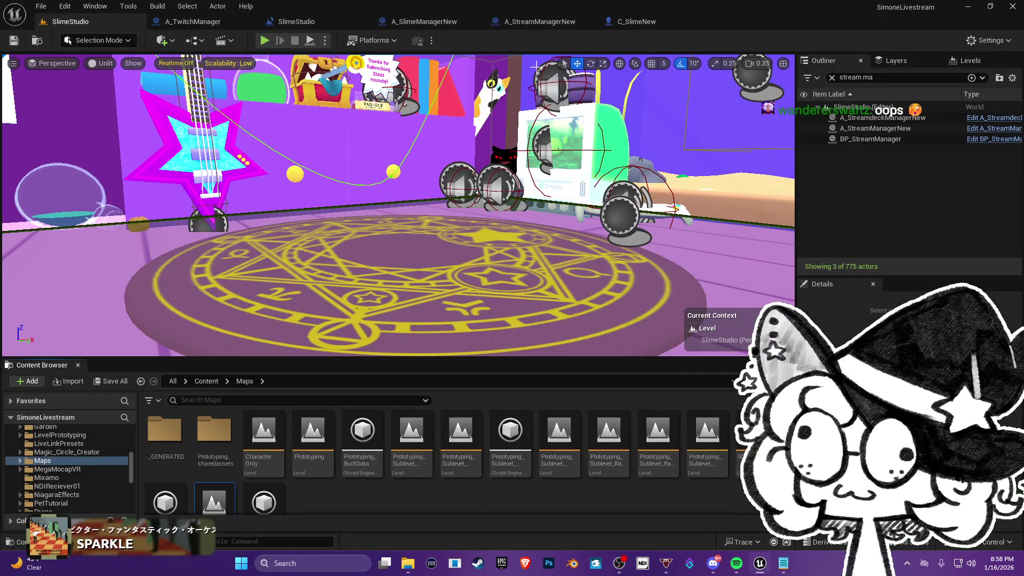
- Play the SlimeStudio level in the editor and make the game viewport full-screen with F11
{"action": "left_click", "coordinate": [264, 41]}
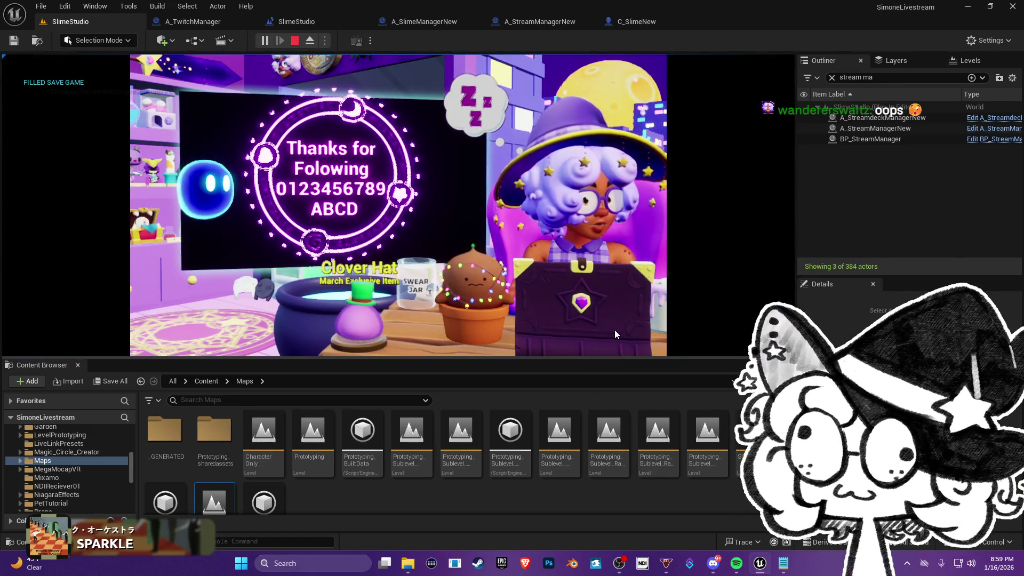
{"action": "key", "text": "F11"}
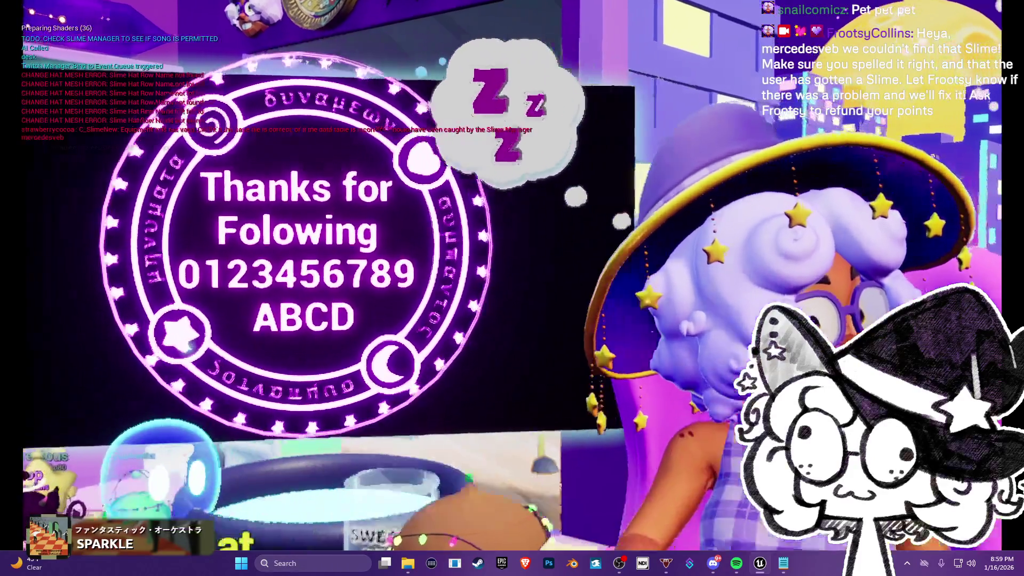
- Leave the running game through the Windows Start button to launch Brave
{"action": "left_click", "coordinate": [241, 563]}
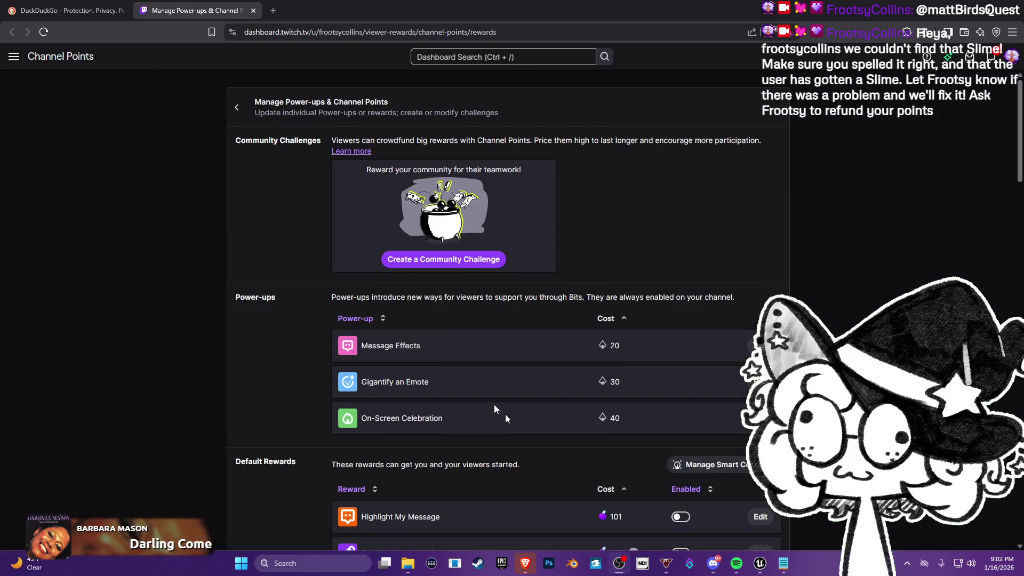
- Open the Channel Points reward request queue
{"action": "scroll", "coordinate": [581, 419], "scroll_direction": "down", "scroll_amount": 1}
{"action": "scroll", "coordinate": [581, 418], "scroll_direction": "down", "scroll_amount": 7}
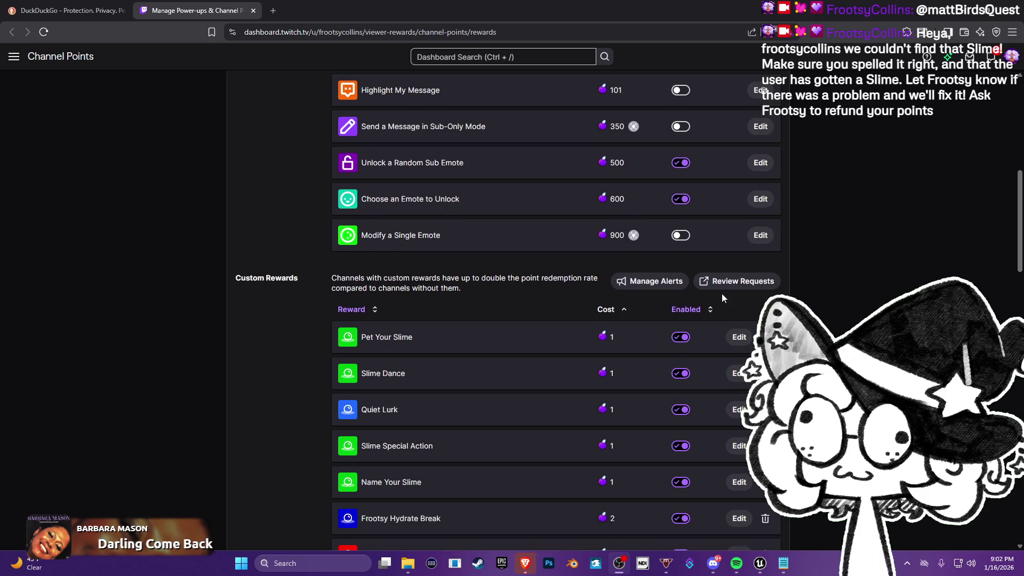
{"action": "left_click", "coordinate": [724, 286]}
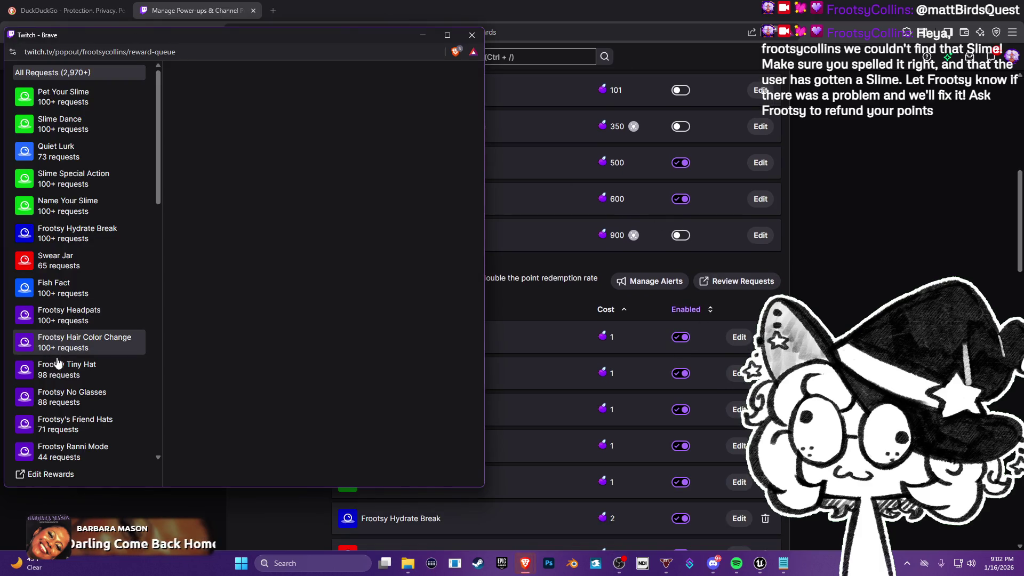
{"action": "scroll", "coordinate": [61, 361], "scroll_direction": "down", "scroll_amount": 10}
{"action": "scroll", "coordinate": [62, 360], "scroll_direction": "down", "scroll_amount": 4}
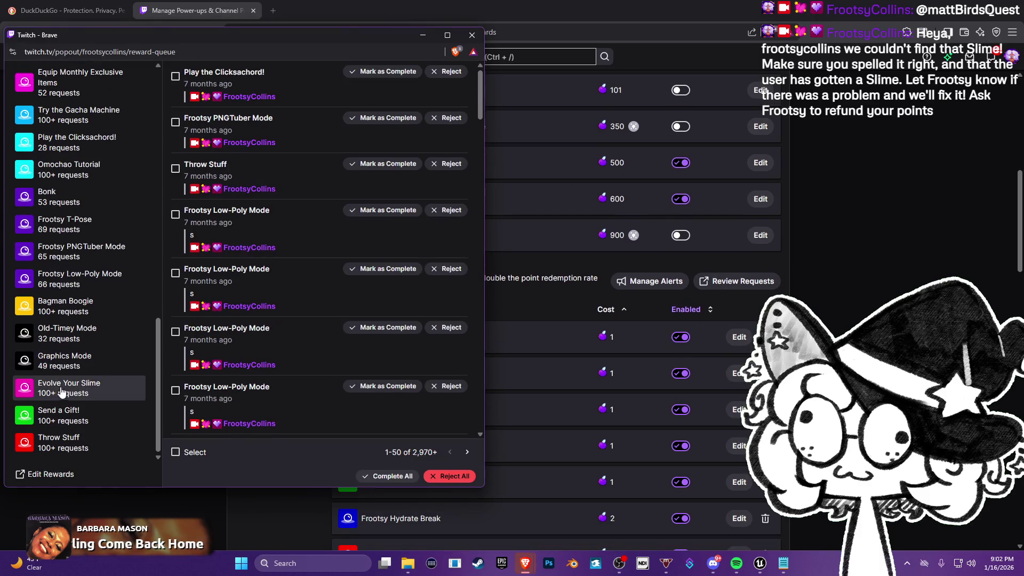
- Filter to Send a Gift requests and page forward to the last page of newest redemptions
{"action": "left_click", "coordinate": [64, 419]}
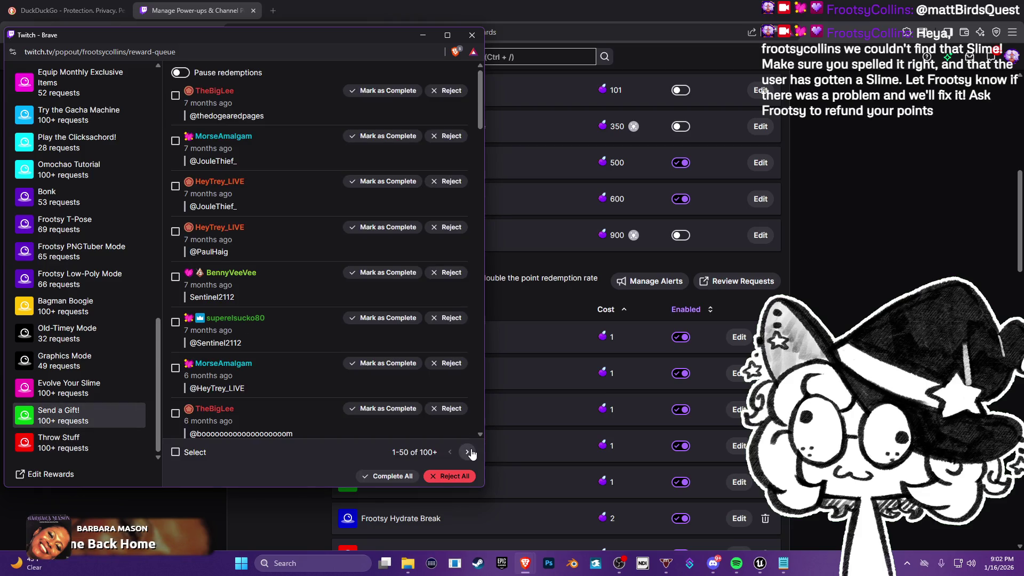
{"action": "left_click", "coordinate": [468, 452]}
{"action": "left_click", "coordinate": [468, 452]}
{"action": "left_click", "coordinate": [468, 452]}
{"action": "left_click", "coordinate": [468, 452]}
{"action": "left_click", "coordinate": [468, 453]}
{"action": "left_click", "coordinate": [468, 452]}
{"action": "left_click", "coordinate": [468, 452]}
{"action": "left_click", "coordinate": [468, 453]}
{"action": "left_click", "coordinate": [468, 453]}
{"action": "left_click", "coordinate": [468, 452]}
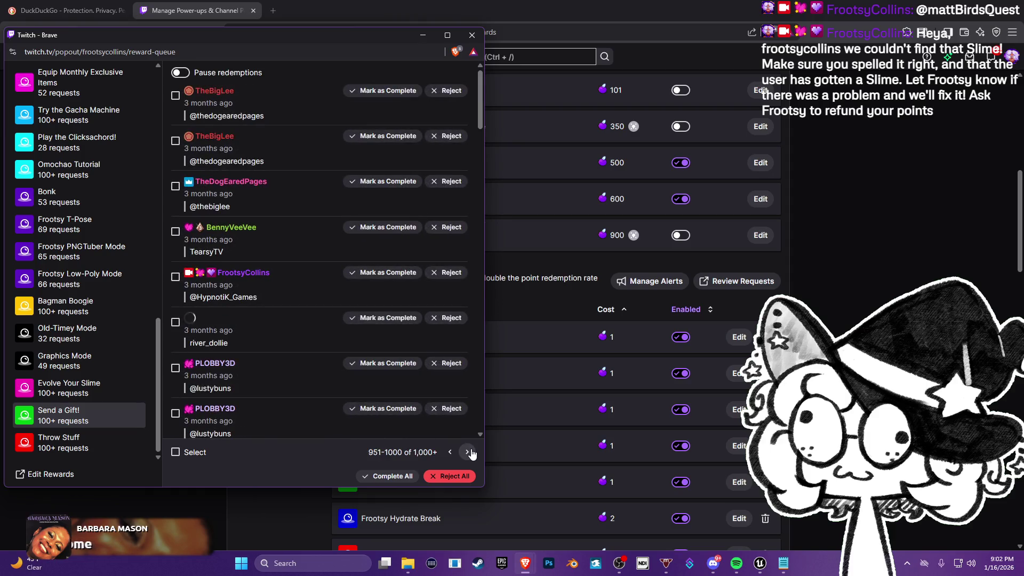
{"action": "left_click", "coordinate": [468, 453]}
{"action": "left_click", "coordinate": [468, 452]}
{"action": "left_click", "coordinate": [468, 452]}
{"action": "left_click", "coordinate": [468, 452]}
{"action": "left_click", "coordinate": [467, 452]}
{"action": "left_click", "coordinate": [468, 453]}
{"action": "left_click", "coordinate": [468, 452]}
{"action": "left_click", "coordinate": [468, 453]}
{"action": "left_click", "coordinate": [467, 453]}
{"action": "left_click", "coordinate": [468, 453]}
{"action": "left_click", "coordinate": [468, 453]}
{"action": "left_click", "coordinate": [468, 452]}
{"action": "left_click", "coordinate": [468, 452]}
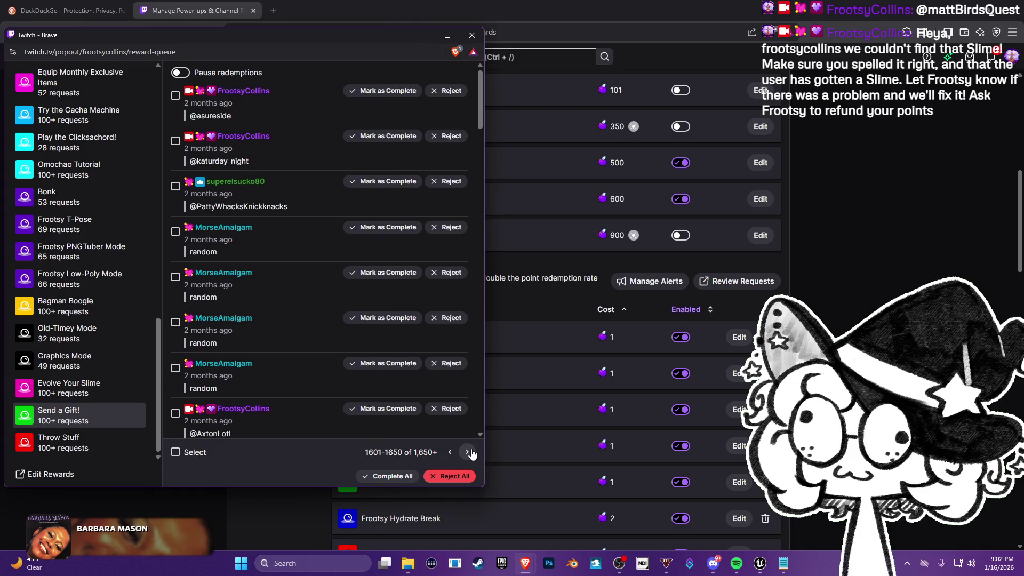
{"action": "left_click", "coordinate": [469, 453]}
{"action": "left_click", "coordinate": [469, 452]}
{"action": "left_click", "coordinate": [469, 452]}
{"action": "left_click", "coordinate": [469, 452]}
{"action": "left_click", "coordinate": [469, 452]}
{"action": "double_click", "coordinate": [471, 452]}
{"action": "double_click", "coordinate": [472, 453]}
{"action": "double_click", "coordinate": [471, 453]}
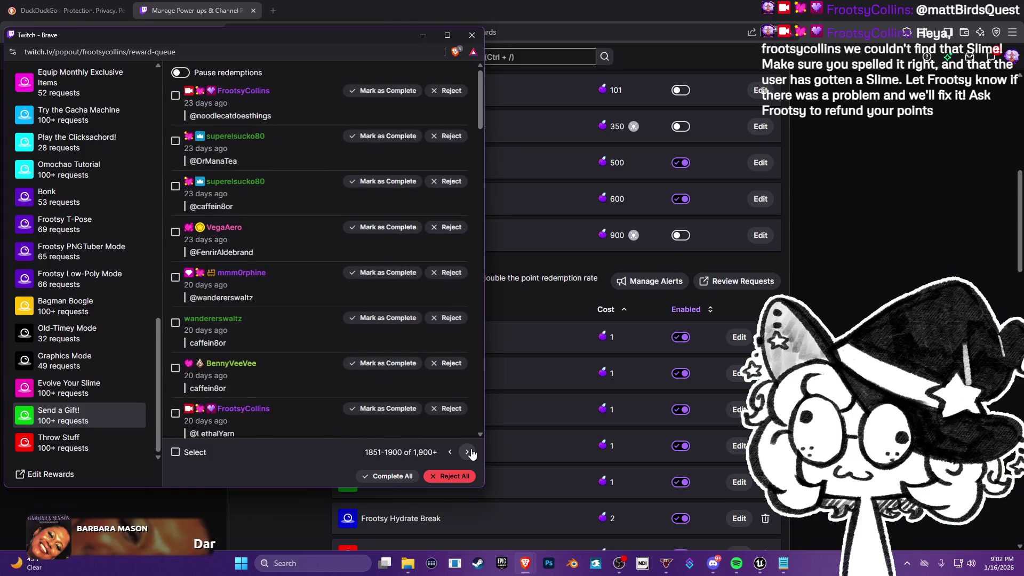
{"action": "double_click", "coordinate": [472, 452]}
{"action": "double_click", "coordinate": [471, 452]}
{"action": "double_click", "coordinate": [472, 452]}
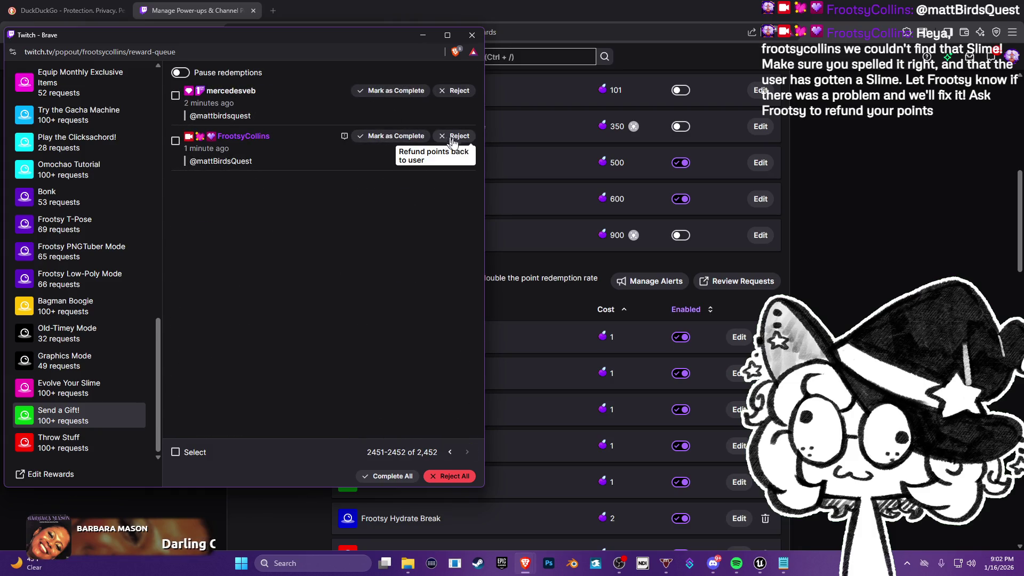
- Reject the newest Send a Gift request to refund its points, then close the queue and dashboard tab
{"action": "left_click", "coordinate": [459, 91]}
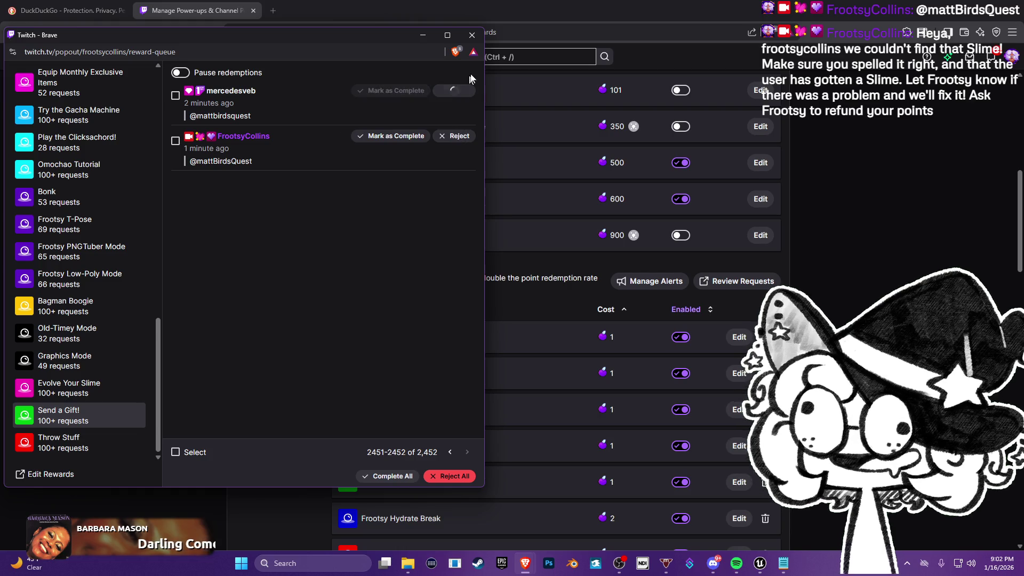
{"action": "left_click", "coordinate": [472, 34]}
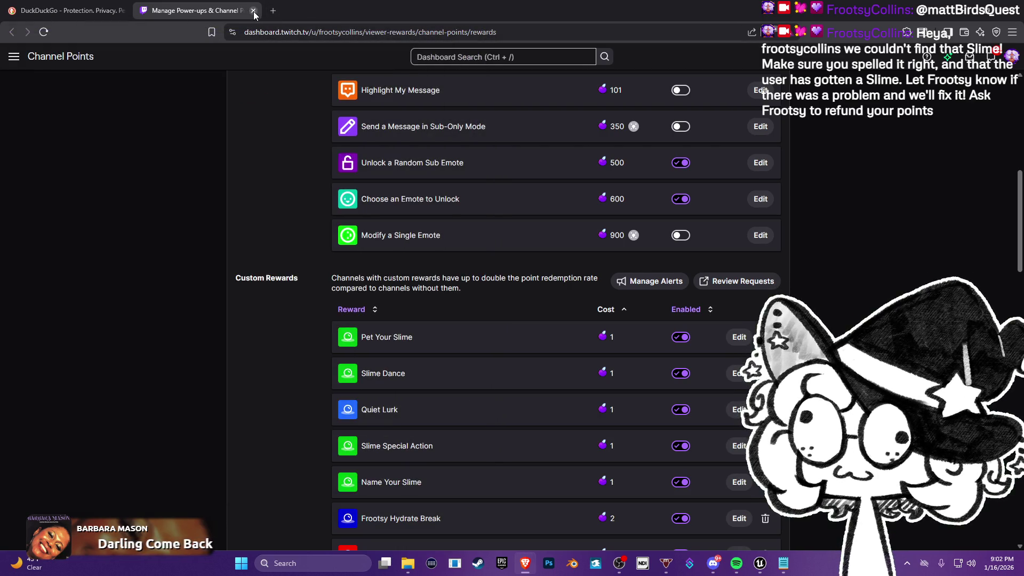
{"action": "left_click", "coordinate": [254, 11]}
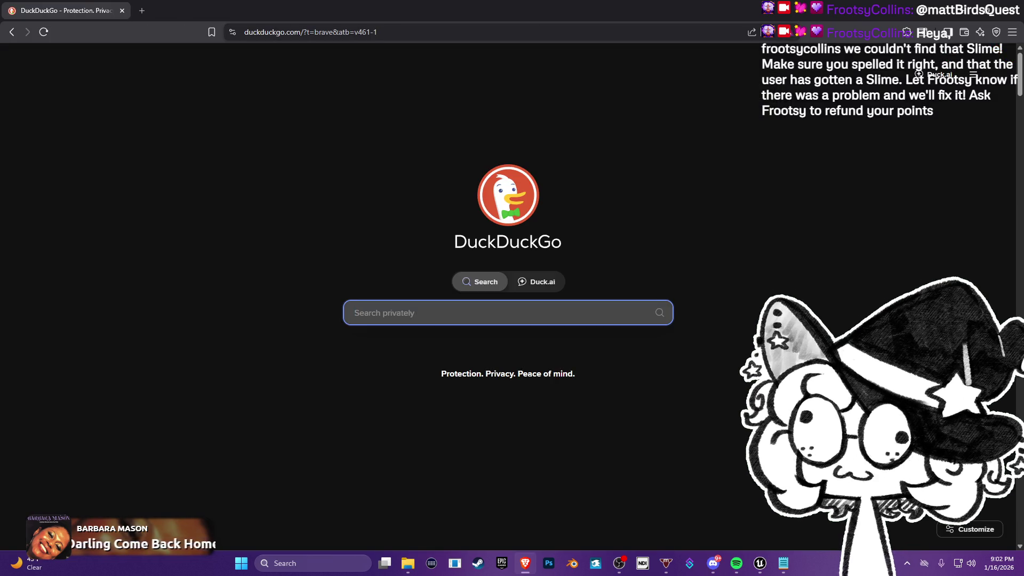
- Close Brave and exit full-screen play view back to the Unreal editor layout
{"action": "left_click", "coordinate": [1004, 18]}
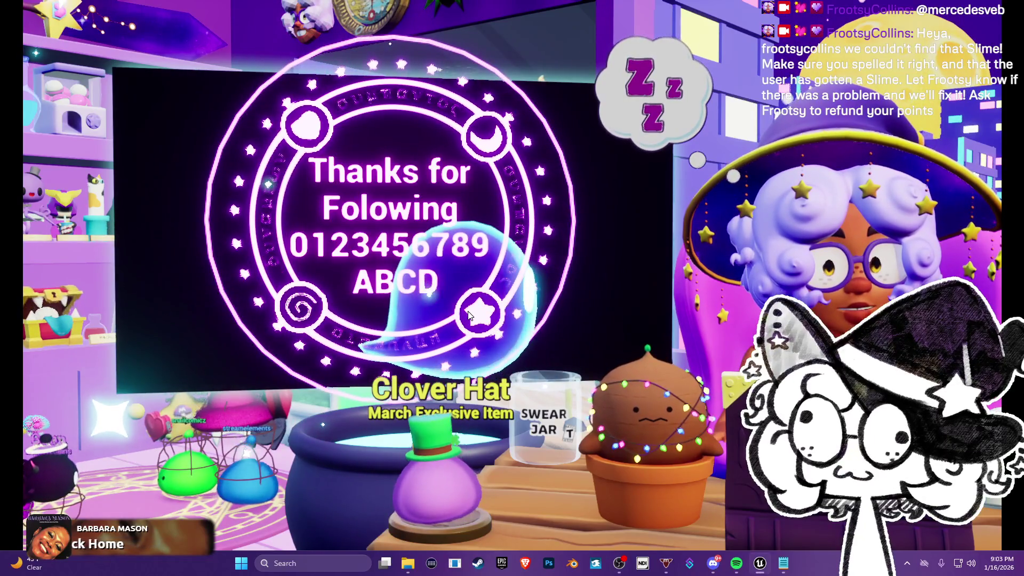
{"action": "key", "text": "F11"}
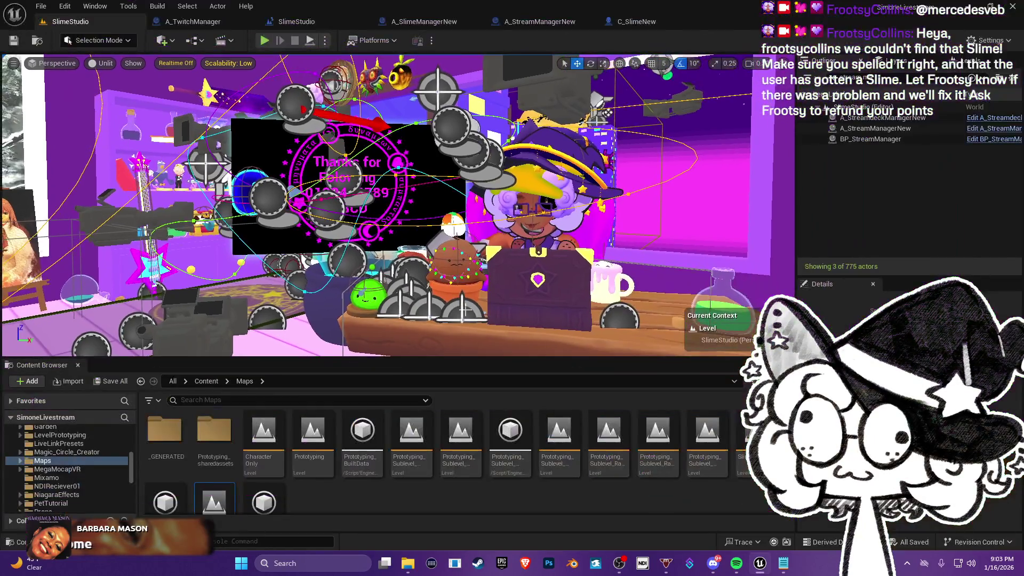
- Switch to A_SlimeManagerNew and pan the EventGraph to Ping Slime for Redeem and Print String
{"action": "left_click", "coordinate": [411, 24]}
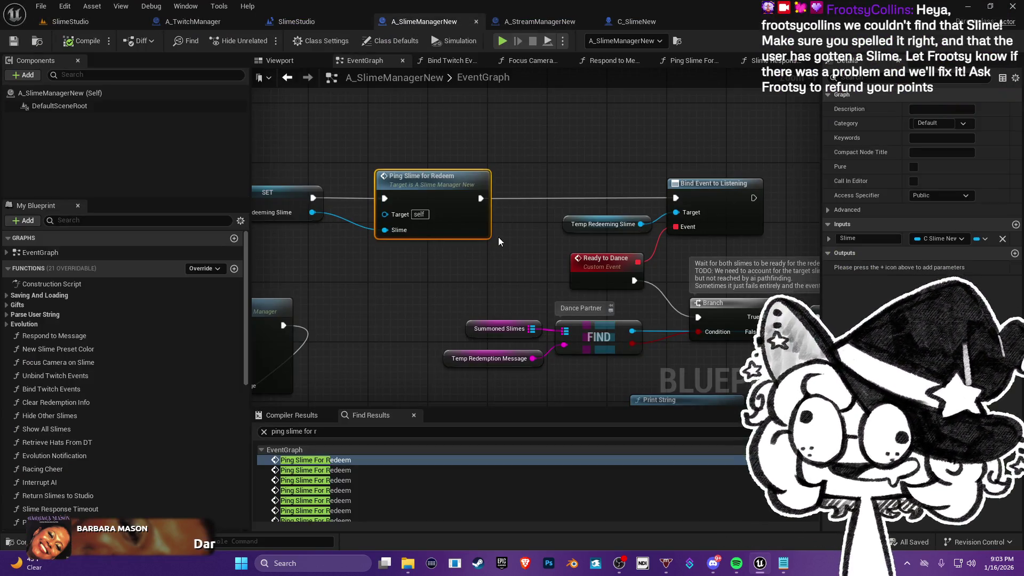
{"action": "scroll", "coordinate": [480, 235], "scroll_direction": "up", "scroll_amount": 1}
{"action": "mouse_move", "coordinate": [464, 231]}
{"action": "left_mouse_down"}
{"action": "mouse_move", "coordinate": [494, 201]}
{"action": "mouse_move", "coordinate": [511, 200]}
{"action": "mouse_move", "coordinate": [446, 176]}
{"action": "mouse_move", "coordinate": [481, 168]}
{"action": "left_mouse_up"}
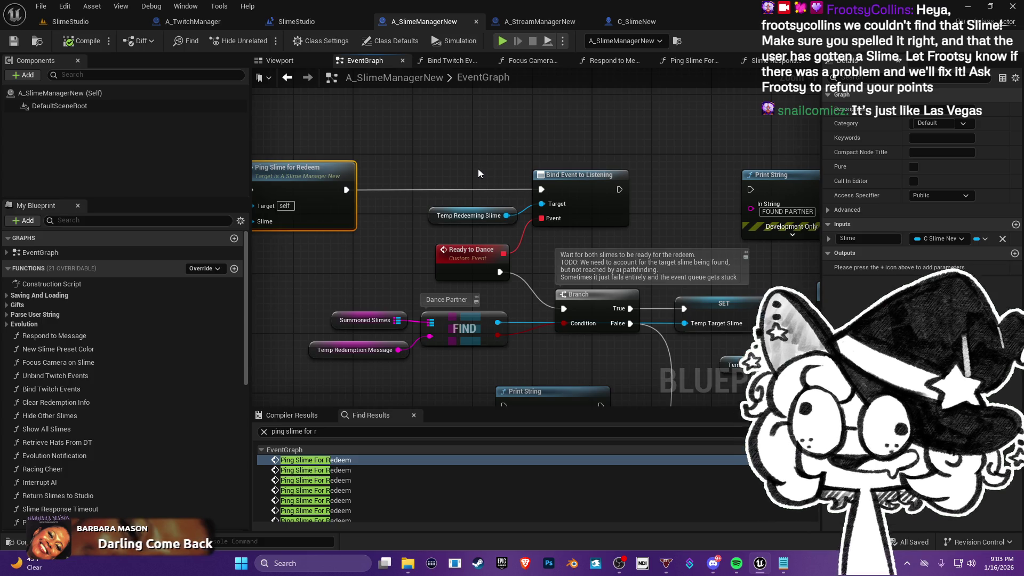
{"action": "mouse_move", "coordinate": [494, 261]}
{"action": "left_mouse_down"}
{"action": "mouse_move", "coordinate": [472, 236]}
{"action": "mouse_move", "coordinate": [404, 262]}
{"action": "left_mouse_up"}
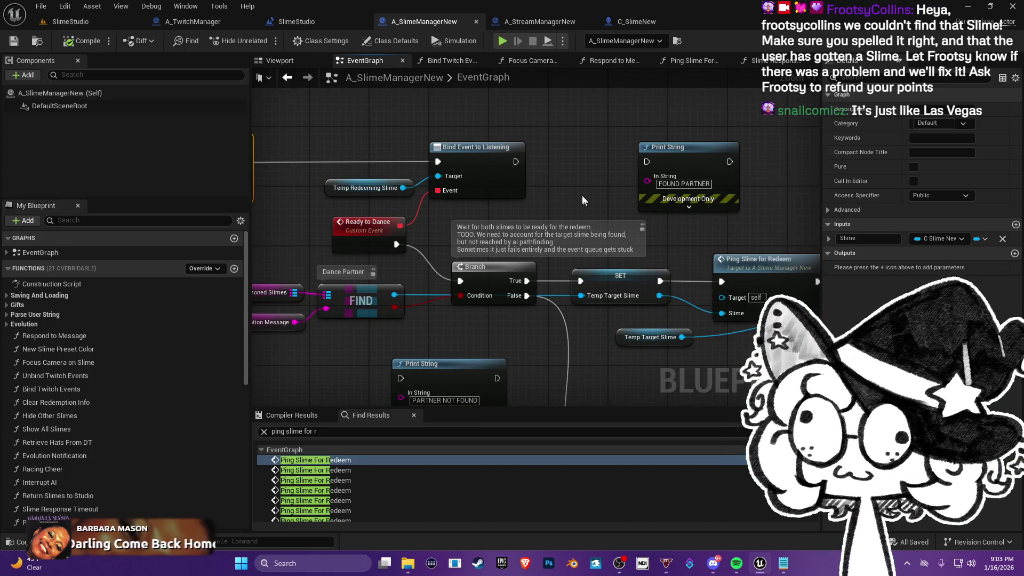
{"action": "left_click_drag", "start_coordinate": [583, 201], "coordinate": [562, 99]}
{"action": "mouse_move", "coordinate": [297, 314]}
{"action": "left_mouse_down"}
{"action": "mouse_move", "coordinate": [461, 290]}
{"action": "mouse_move", "coordinate": [488, 332]}
{"action": "mouse_move", "coordinate": [704, 336]}
{"action": "mouse_move", "coordinate": [615, 400]}
{"action": "mouse_move", "coordinate": [530, 421]}
{"action": "left_mouse_up"}
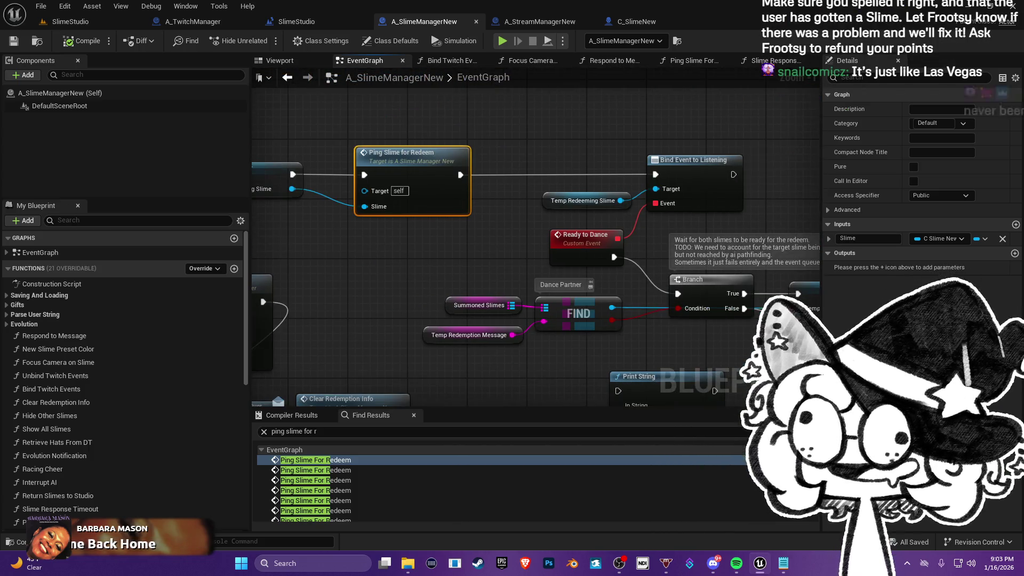
- Pan through the SET, Reject Redeem and Clear Redemption Info nodes to Bind Event to Listening
{"action": "mouse_move", "coordinate": [411, 256]}
{"action": "left_mouse_down"}
{"action": "mouse_move", "coordinate": [432, 275]}
{"action": "mouse_move", "coordinate": [504, 276]}
{"action": "mouse_move", "coordinate": [585, 258]}
{"action": "mouse_move", "coordinate": [518, 260]}
{"action": "mouse_move", "coordinate": [485, 240]}
{"action": "left_mouse_up"}
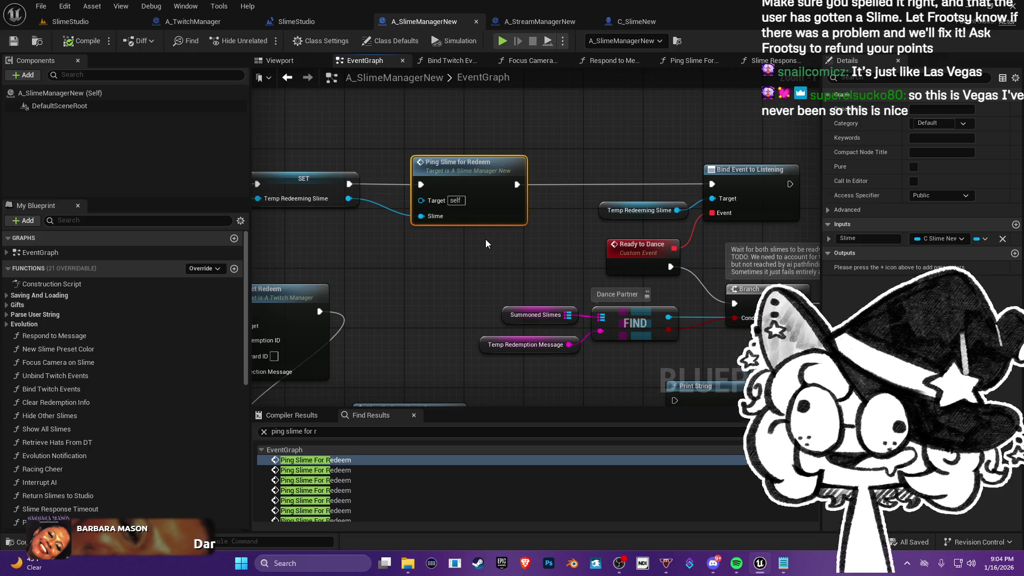
{"action": "mouse_move", "coordinate": [582, 134]}
{"action": "left_mouse_down"}
{"action": "mouse_move", "coordinate": [435, 139]}
{"action": "mouse_move", "coordinate": [451, 144]}
{"action": "mouse_move", "coordinate": [418, 128]}
{"action": "left_mouse_up"}
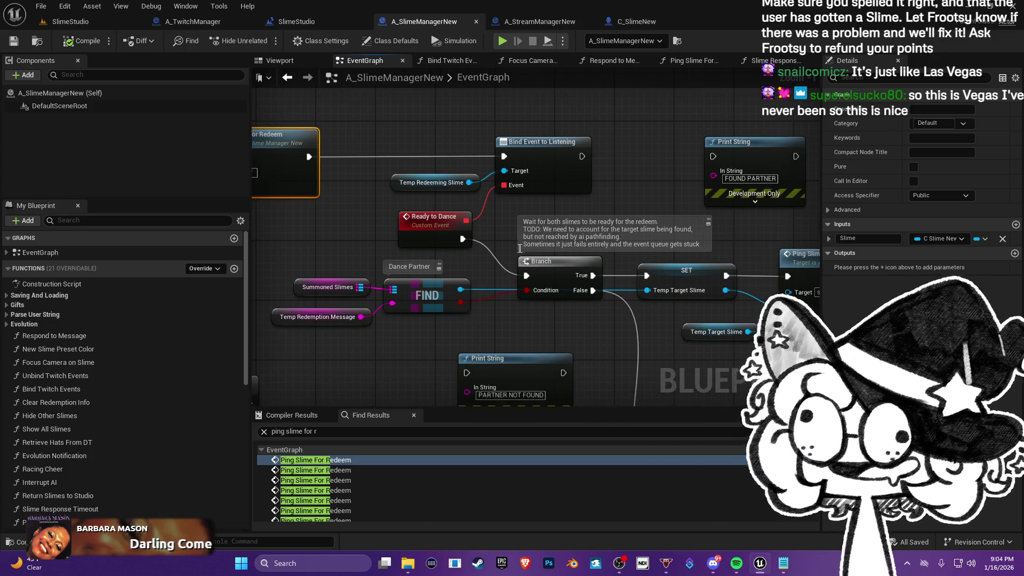
{"action": "left_click_drag", "start_coordinate": [558, 234], "coordinate": [546, 212]}
{"action": "mouse_move", "coordinate": [461, 295]}
{"action": "left_mouse_down"}
{"action": "mouse_move", "coordinate": [557, 327]}
{"action": "mouse_move", "coordinate": [440, 305]}
{"action": "mouse_move", "coordinate": [386, 312]}
{"action": "mouse_move", "coordinate": [457, 323]}
{"action": "mouse_move", "coordinate": [403, 326]}
{"action": "mouse_move", "coordinate": [669, 332]}
{"action": "left_mouse_up"}
{"action": "left_click_drag", "start_coordinate": [396, 250], "coordinate": [457, 257]}
{"action": "left_click_drag", "start_coordinate": [392, 250], "coordinate": [452, 261]}
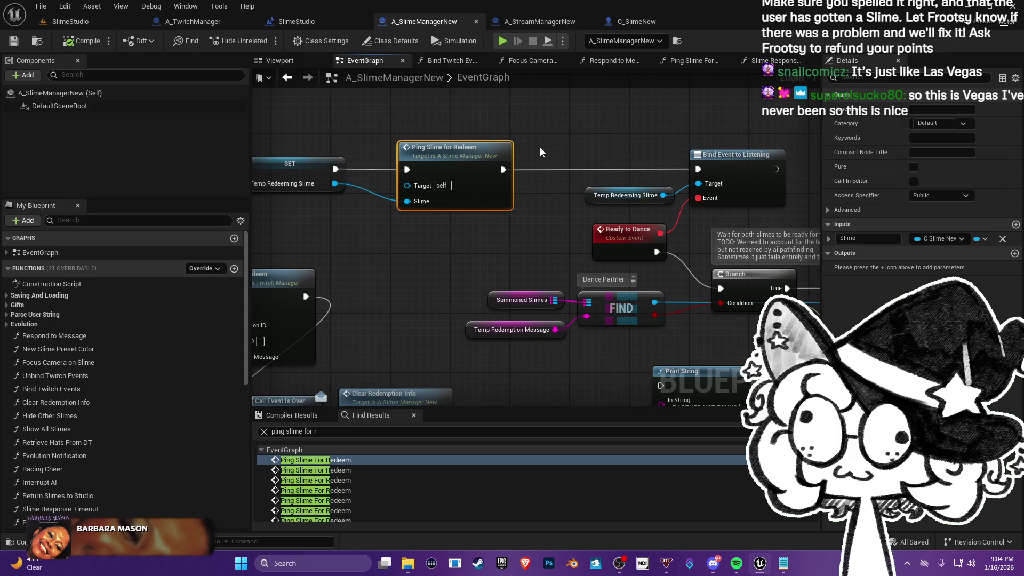
{"action": "left_click_drag", "start_coordinate": [541, 152], "coordinate": [463, 151]}
{"action": "left_click", "coordinate": [672, 168]}
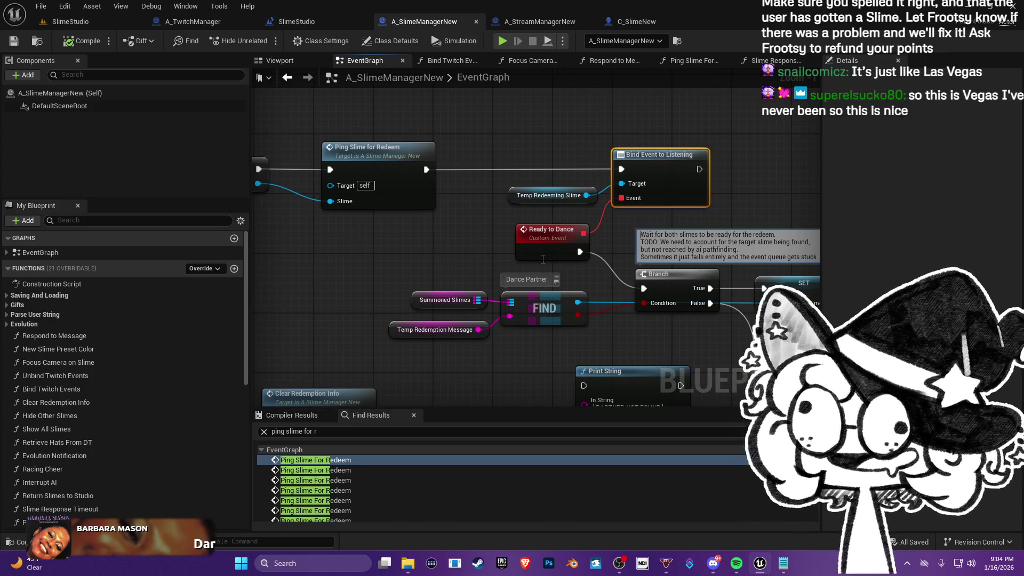
{"action": "left_click_drag", "start_coordinate": [543, 259], "coordinate": [460, 268]}
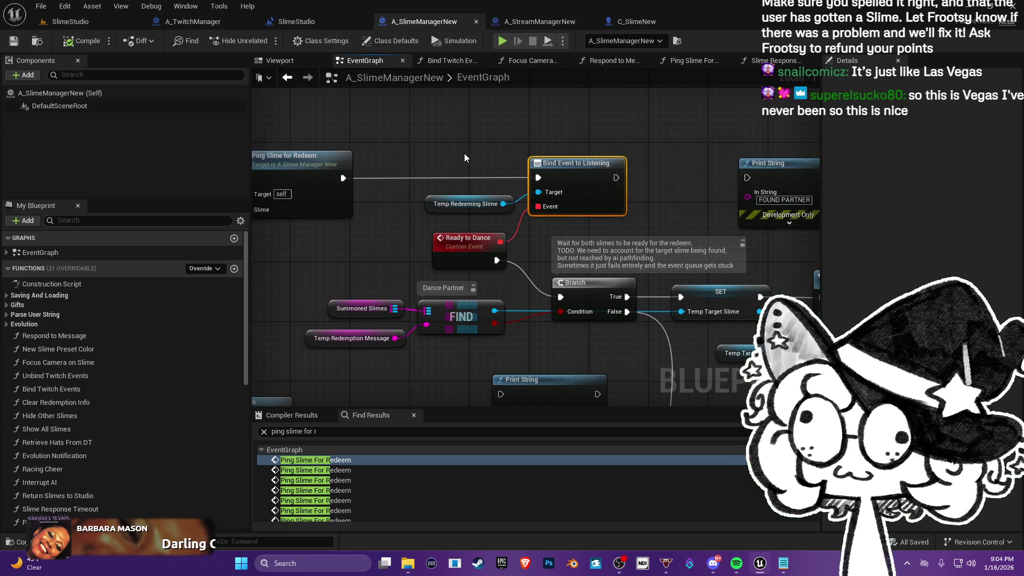
{"action": "scroll", "coordinate": [347, 469], "scroll_direction": "down", "scroll_amount": 3}
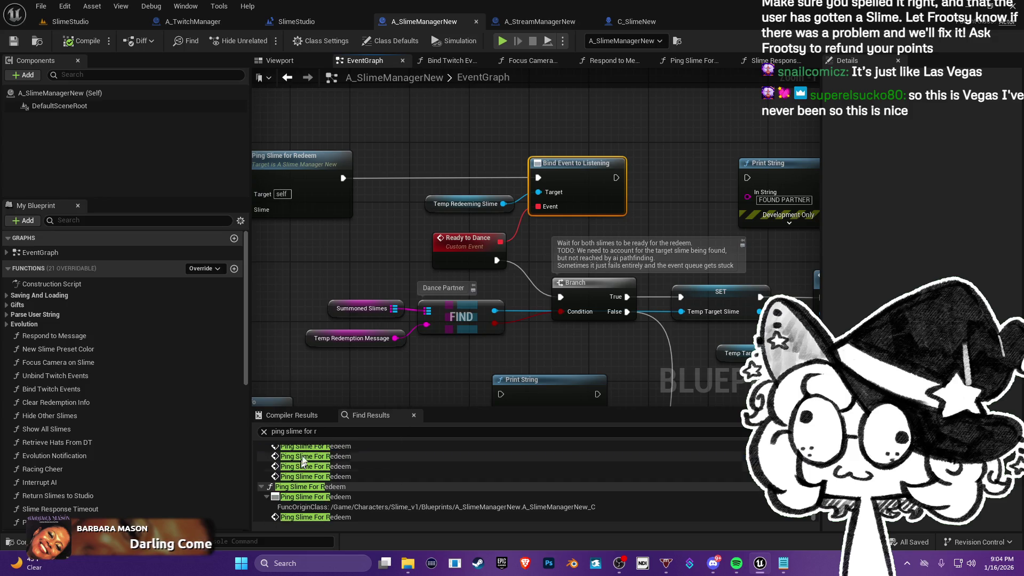
{"action": "type", "text": "redee"}
{"action": "key", "text": "BackSpace"}
{"action": "key", "text": "BackSpace"}
{"action": "key", "text": "BackSpace"}
{"action": "type", "text": "timeout"}
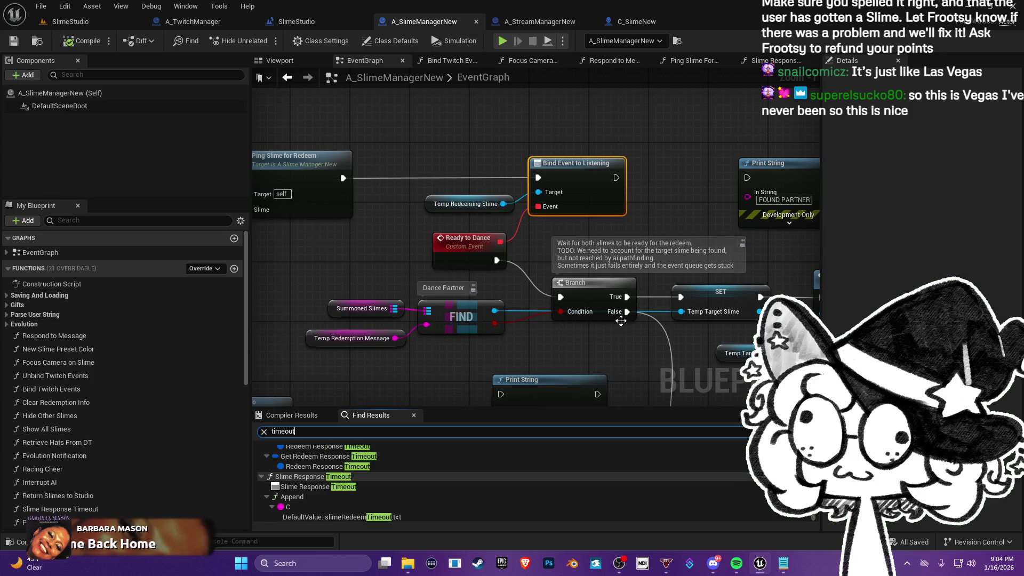
{"action": "scroll", "coordinate": [349, 501], "scroll_direction": "up", "scroll_amount": 4}
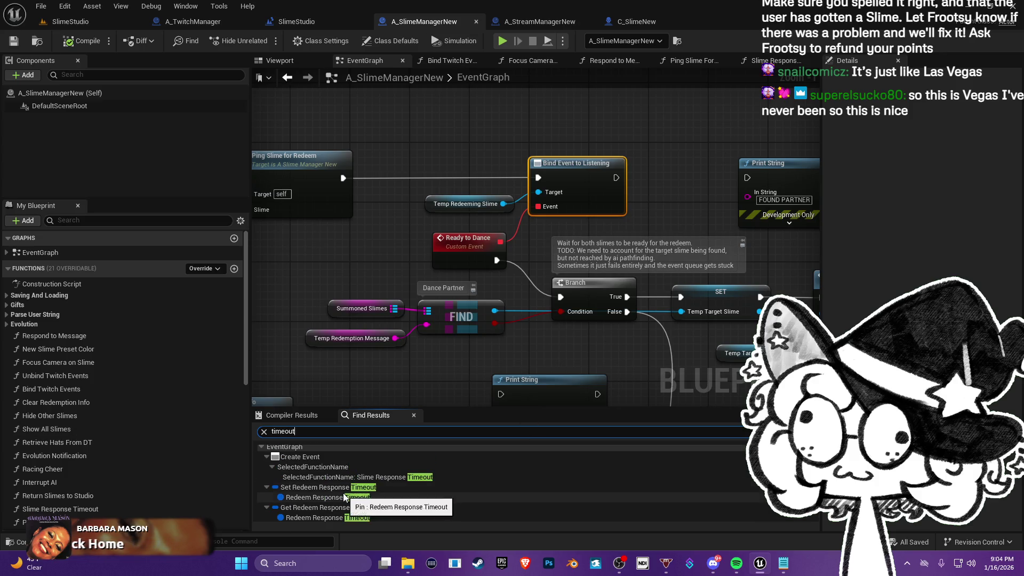
{"action": "left_click", "coordinate": [328, 507]}
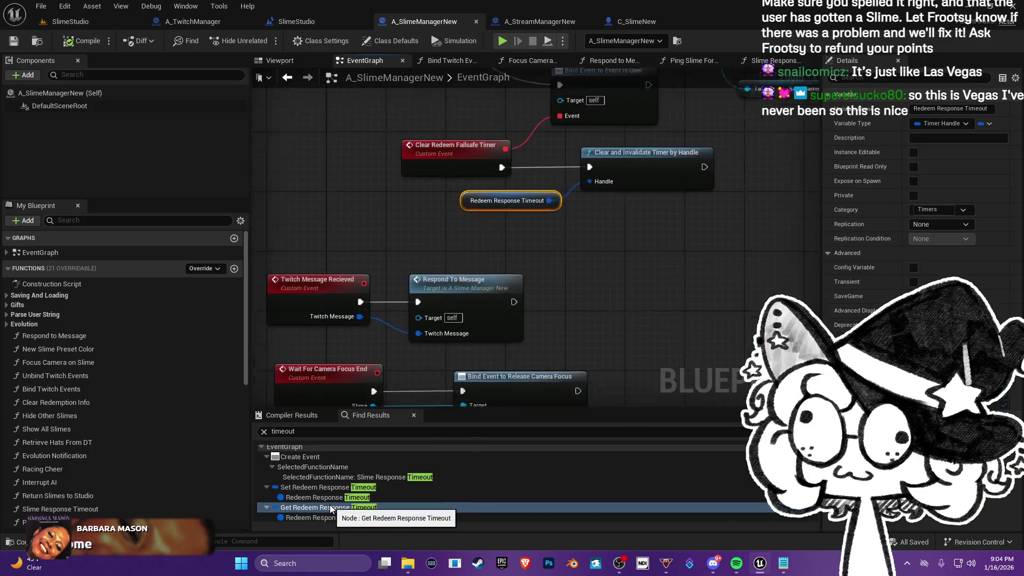
{"action": "mouse_move", "coordinate": [516, 204]}
{"action": "left_mouse_down"}
{"action": "mouse_move", "coordinate": [495, 271]}
{"action": "mouse_move", "coordinate": [499, 320]}
{"action": "mouse_move", "coordinate": [520, 339]}
{"action": "mouse_move", "coordinate": [518, 328]}
{"action": "mouse_move", "coordinate": [549, 339]}
{"action": "mouse_move", "coordinate": [543, 290]}
{"action": "mouse_move", "coordinate": [467, 291]}
{"action": "mouse_move", "coordinate": [561, 393]}
{"action": "mouse_move", "coordinate": [554, 299]}
{"action": "mouse_move", "coordinate": [520, 176]}
{"action": "mouse_move", "coordinate": [491, 226]}
{"action": "mouse_move", "coordinate": [494, 244]}
{"action": "mouse_move", "coordinate": [496, 233]}
{"action": "left_mouse_up"}
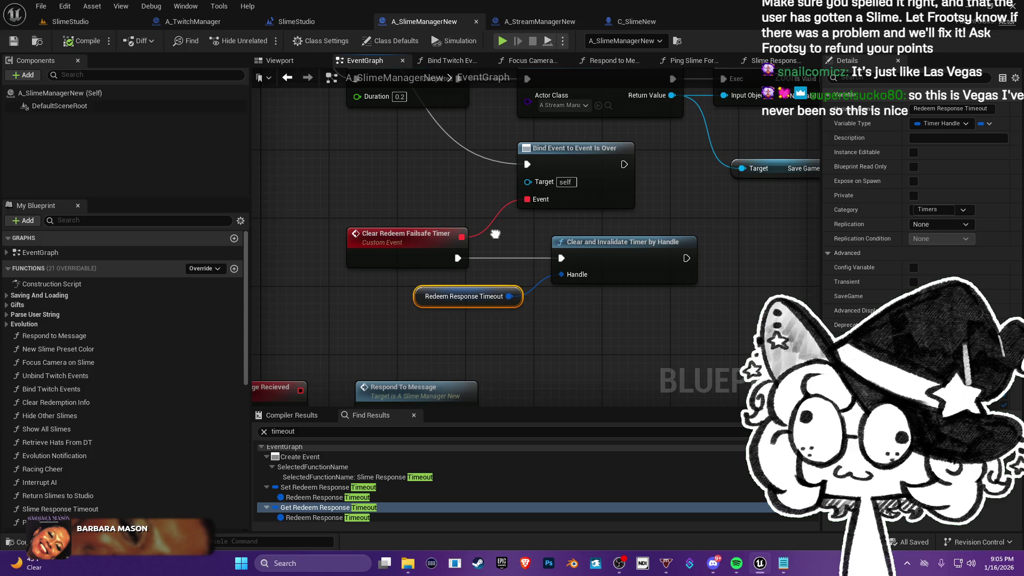
{"action": "scroll", "coordinate": [499, 225], "scroll_direction": "down", "scroll_amount": 1}
{"action": "scroll", "coordinate": [560, 229], "scroll_direction": "down", "scroll_amount": 1}
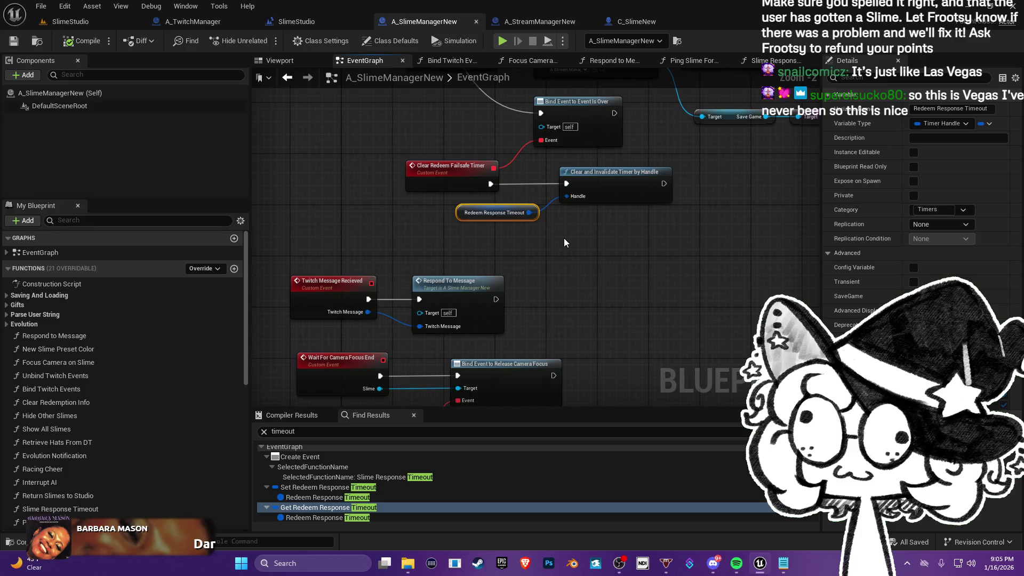
{"action": "scroll", "coordinate": [566, 251], "scroll_direction": "down", "scroll_amount": 2}
{"action": "mouse_move", "coordinate": [565, 255]}
{"action": "left_mouse_down"}
{"action": "mouse_move", "coordinate": [596, 268]}
{"action": "mouse_move", "coordinate": [521, 264]}
{"action": "mouse_move", "coordinate": [249, 4]}
{"action": "left_mouse_up"}
{"action": "mouse_move", "coordinate": [582, 317]}
{"action": "left_mouse_down"}
{"action": "mouse_move", "coordinate": [594, 293]}
{"action": "mouse_move", "coordinate": [482, 174]}
{"action": "mouse_move", "coordinate": [382, 156]}
{"action": "mouse_move", "coordinate": [436, 285]}
{"action": "left_mouse_up"}
{"action": "scroll", "coordinate": [432, 158], "scroll_direction": "up", "scroll_amount": 1}
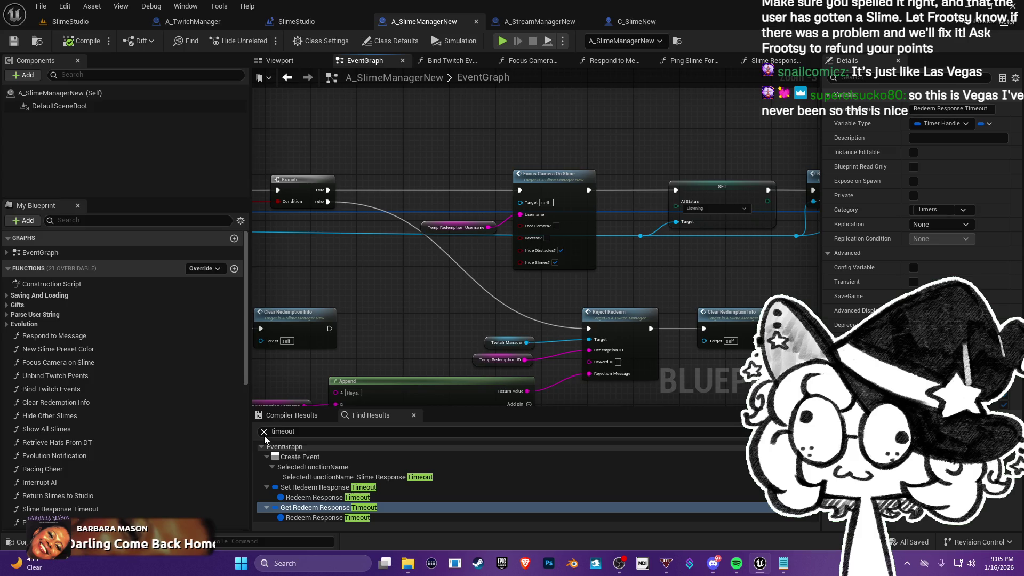
{"action": "mouse_move", "coordinate": [378, 306]}
{"action": "left_mouse_down"}
{"action": "mouse_move", "coordinate": [374, 176]}
{"action": "mouse_move", "coordinate": [352, 315]}
{"action": "mouse_move", "coordinate": [434, 522]}
{"action": "mouse_move", "coordinate": [449, 522]}
{"action": "left_mouse_up"}
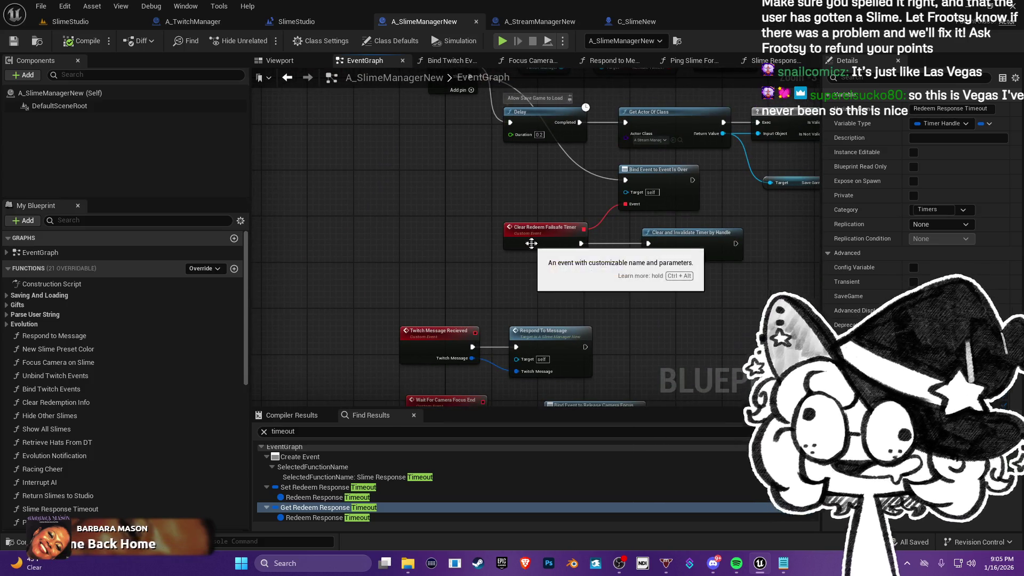
{"action": "left_click", "coordinate": [536, 237]}
{"action": "mouse_move", "coordinate": [612, 296]}
{"action": "left_mouse_down"}
{"action": "mouse_move", "coordinate": [586, 229]}
{"action": "mouse_move", "coordinate": [439, 247]}
{"action": "left_mouse_up"}
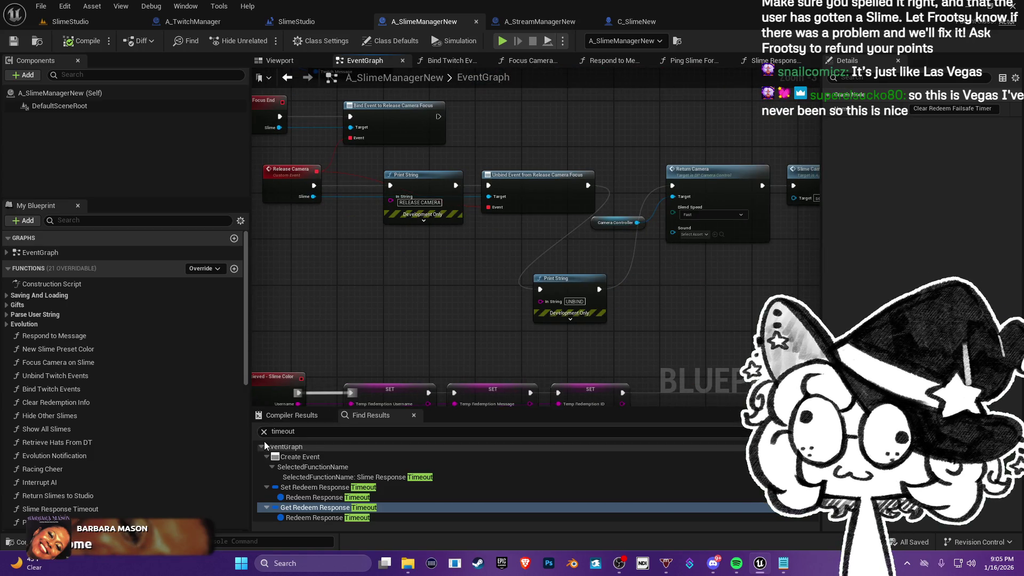
{"action": "type", "text": "ping"}
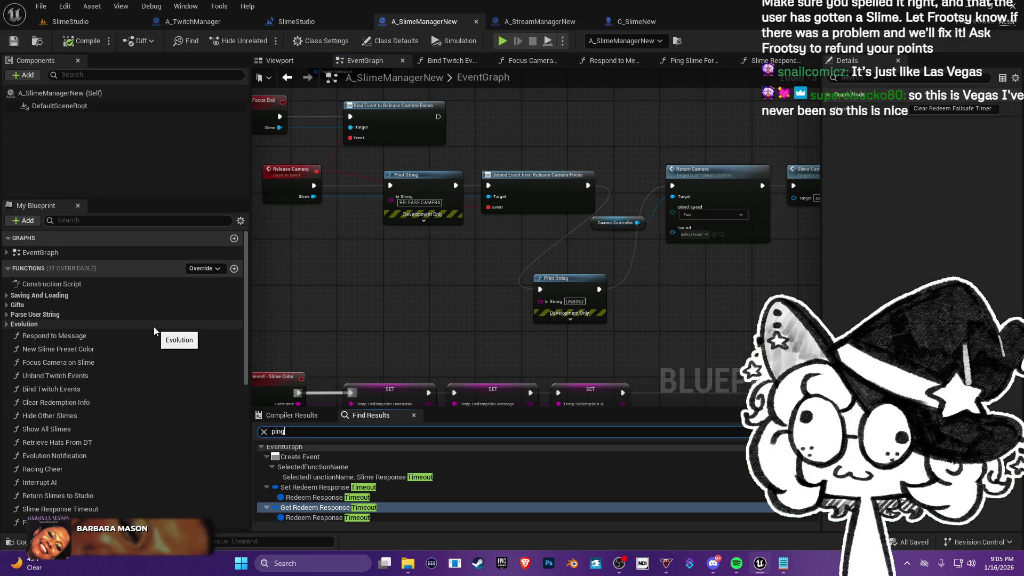
{"action": "type", "text": " slime for"}
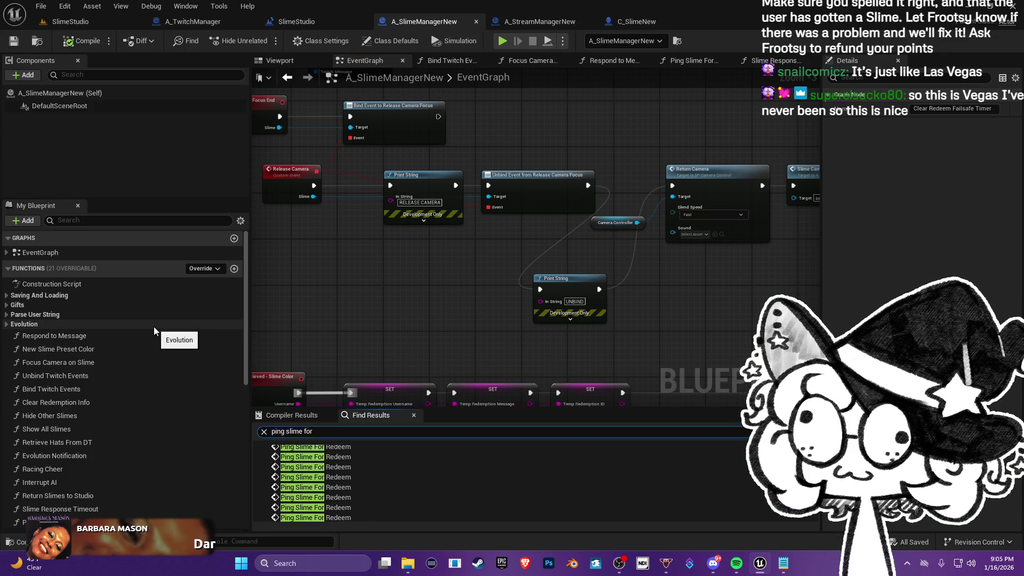
- Jump to the first Ping Slime For Redeem result and pan to the Bind Event to Listening area
{"action": "scroll", "coordinate": [364, 516], "scroll_direction": "up", "scroll_amount": 2}
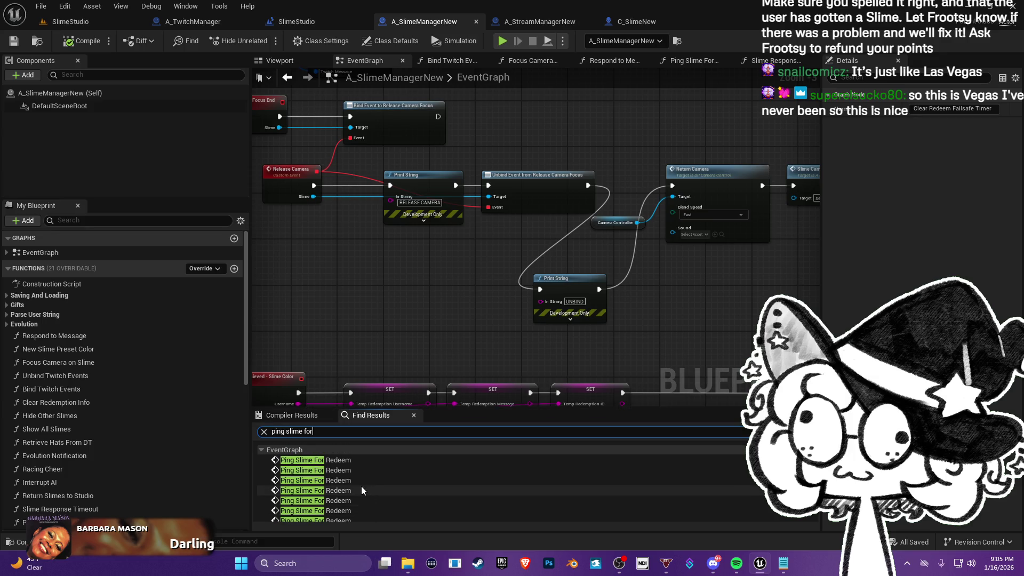
{"action": "double_click", "coordinate": [342, 460]}
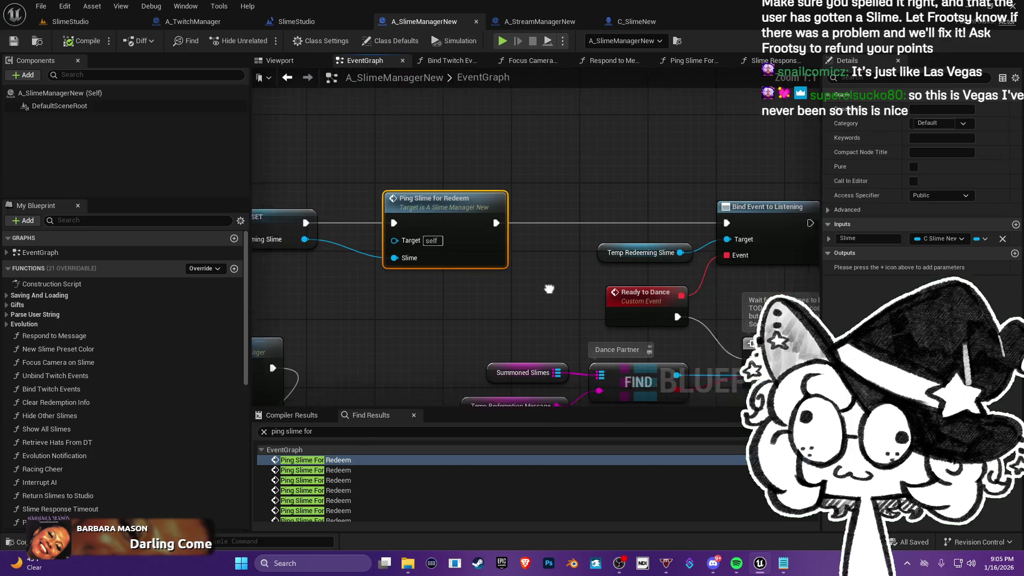
{"action": "left_click_drag", "start_coordinate": [596, 275], "coordinate": [461, 231]}
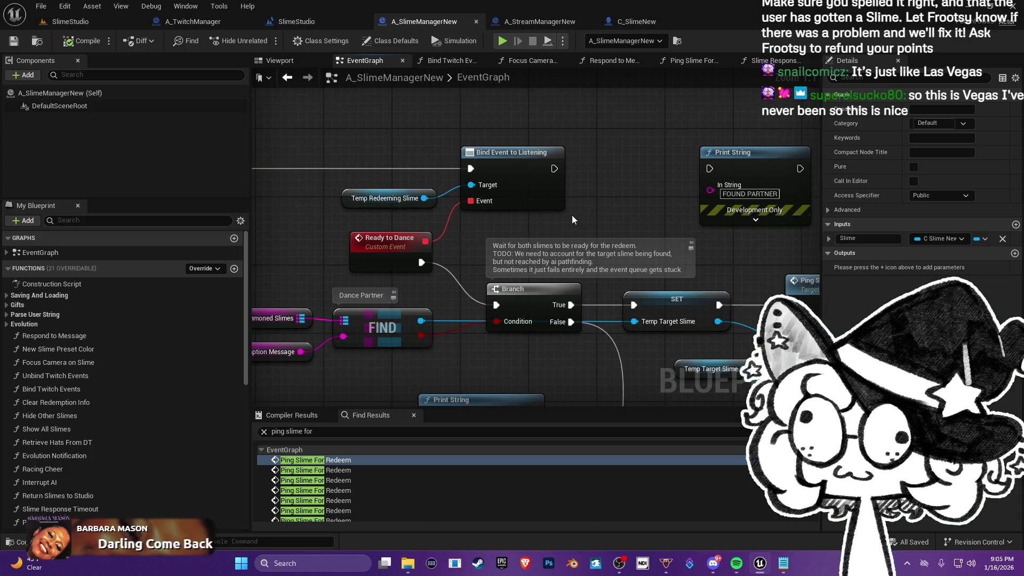
{"action": "right_click", "coordinate": [598, 201]}
{"action": "key", "text": "Up"}
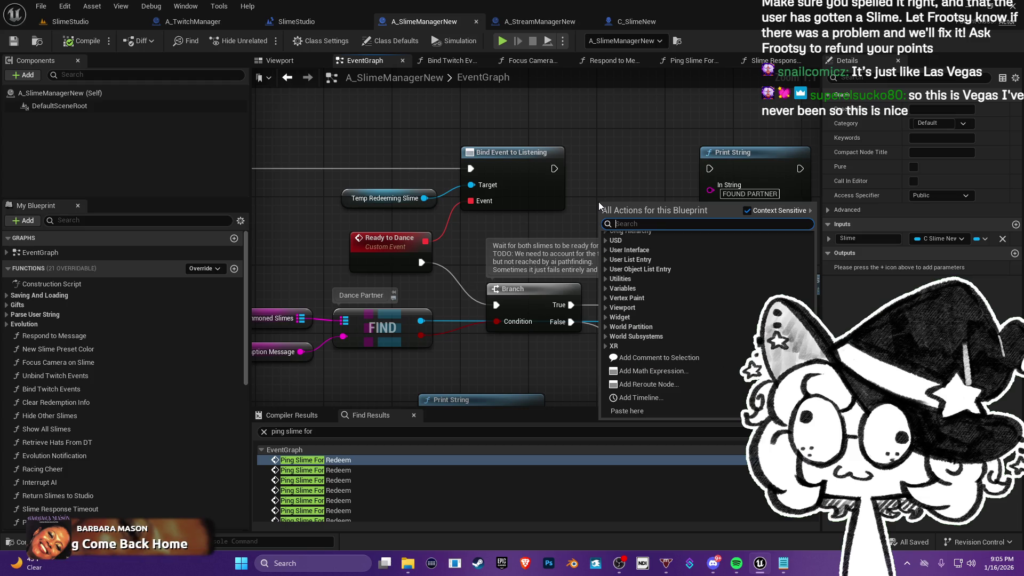
{"action": "type", "text": "time"}
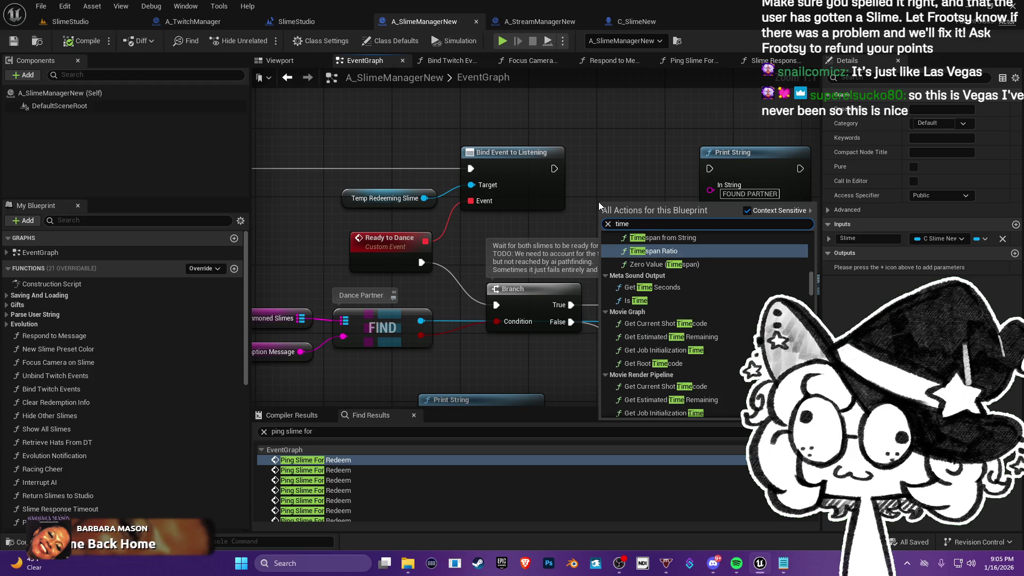
{"action": "key", "text": "BackSpace"}
{"action": "key", "text": "BackSpace"}
{"action": "key", "text": "BackSpace"}
{"action": "type", "text": "fai"}
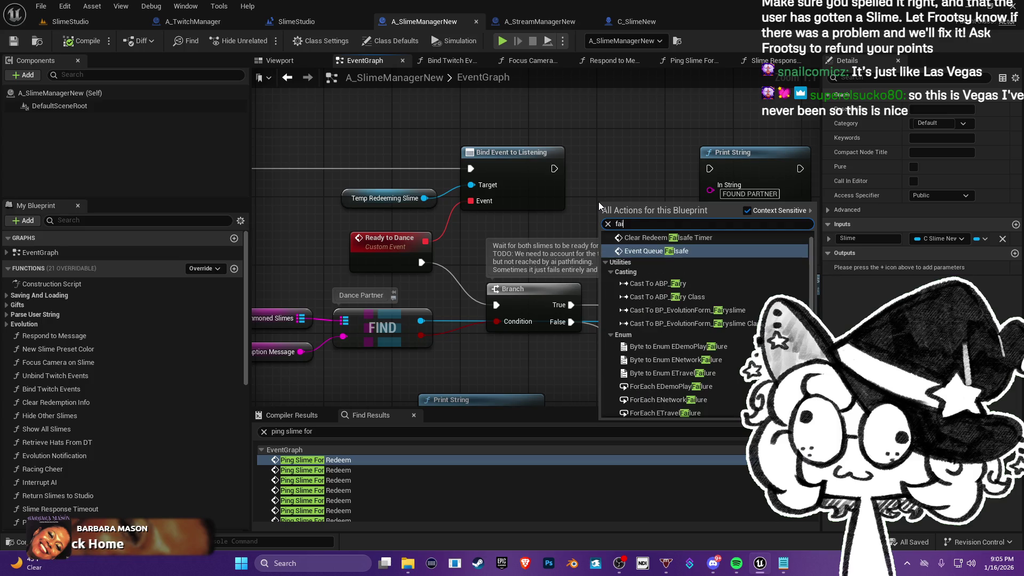
{"action": "key", "text": "BackSpace"}
{"action": "key", "text": "BackSpace"}
{"action": "key", "text": "BackSpace"}
{"action": "type", "text": "cl"}
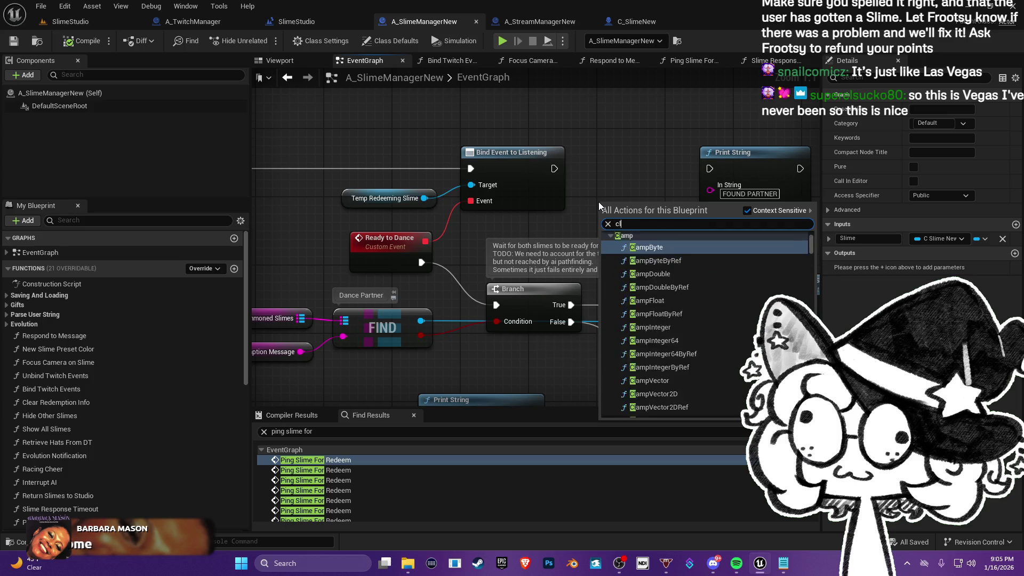
{"action": "type", "text": "ear re"}
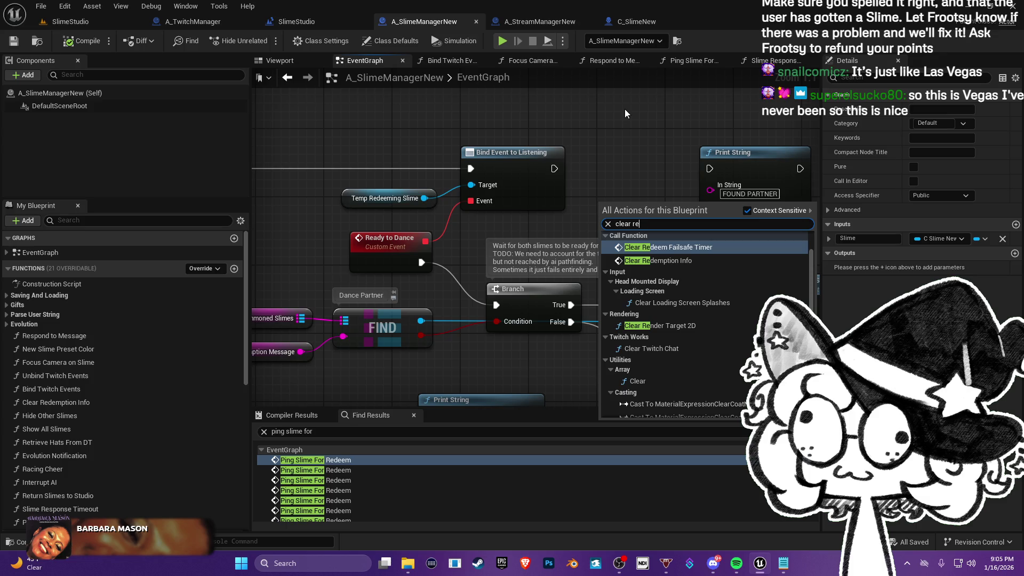
{"action": "left_click", "coordinate": [686, 244]}
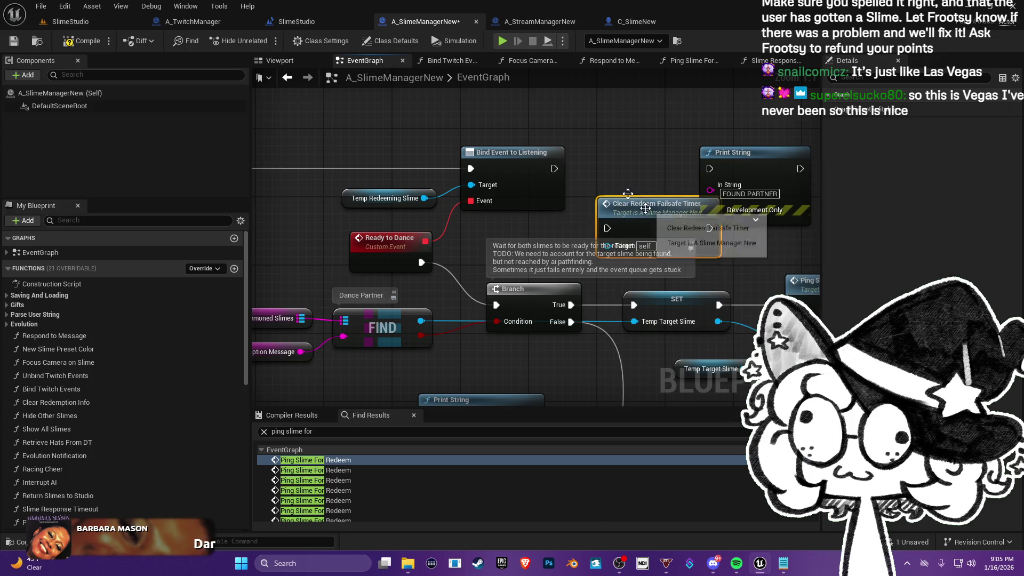
{"action": "mouse_move", "coordinate": [649, 202]}
{"action": "left_mouse_down"}
{"action": "mouse_move", "coordinate": [609, 207]}
{"action": "mouse_move", "coordinate": [614, 191]}
{"action": "left_mouse_up"}
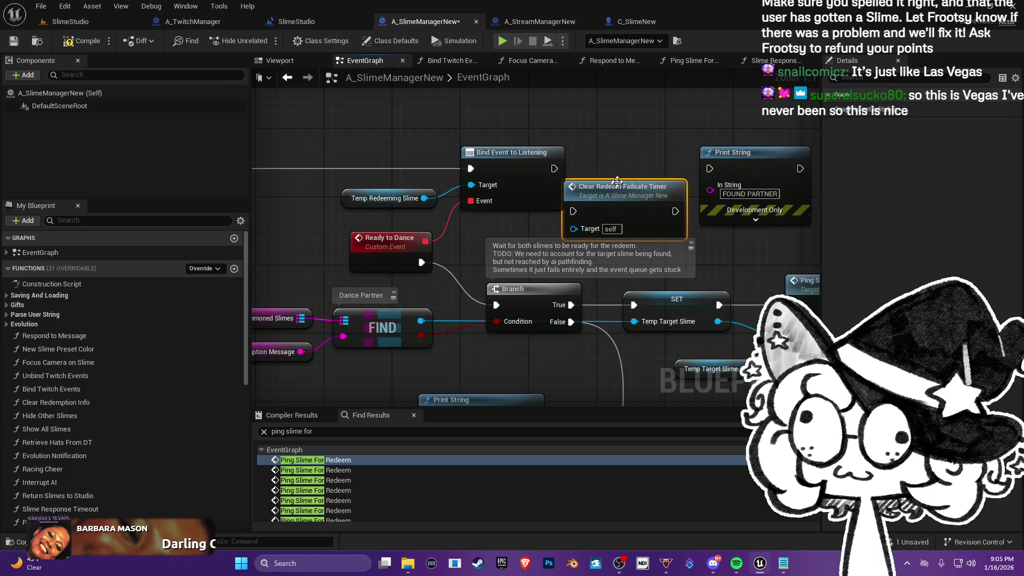
{"action": "mouse_move", "coordinate": [504, 241]}
{"action": "left_mouse_down"}
{"action": "mouse_move", "coordinate": [293, 178]}
{"action": "mouse_move", "coordinate": [204, 183]}
{"action": "mouse_move", "coordinate": [467, 124]}
{"action": "mouse_move", "coordinate": [254, 91]}
{"action": "mouse_move", "coordinate": [278, 128]}
{"action": "mouse_move", "coordinate": [581, 220]}
{"action": "left_mouse_up"}
{"action": "mouse_move", "coordinate": [678, 177]}
{"action": "left_mouse_down"}
{"action": "mouse_move", "coordinate": [550, 230]}
{"action": "mouse_move", "coordinate": [340, 209]}
{"action": "mouse_move", "coordinate": [336, 225]}
{"action": "mouse_move", "coordinate": [526, 230]}
{"action": "mouse_move", "coordinate": [558, 134]}
{"action": "mouse_move", "coordinate": [577, 120]}
{"action": "mouse_move", "coordinate": [533, 178]}
{"action": "left_mouse_up"}
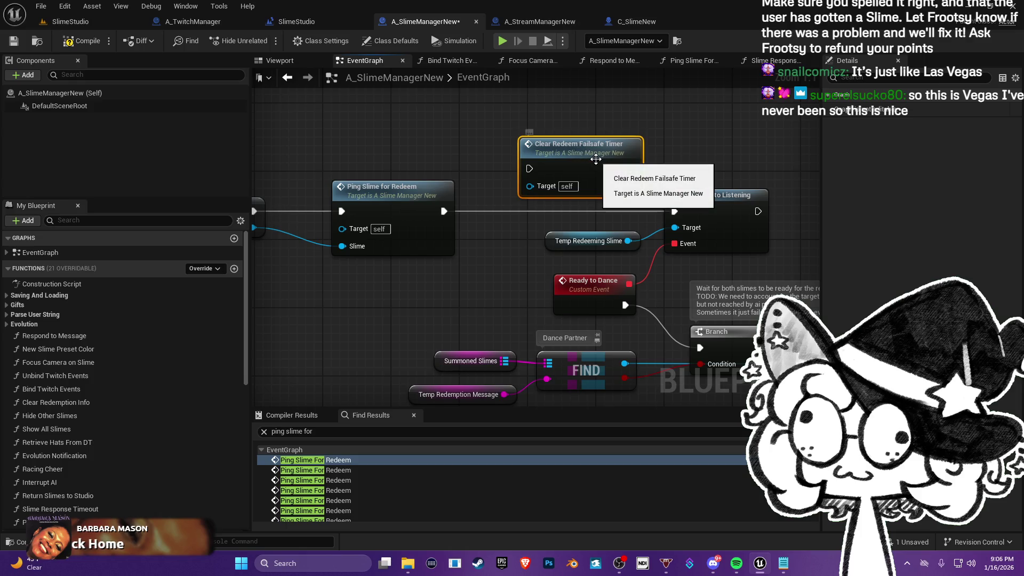
{"action": "key", "text": "Delete"}
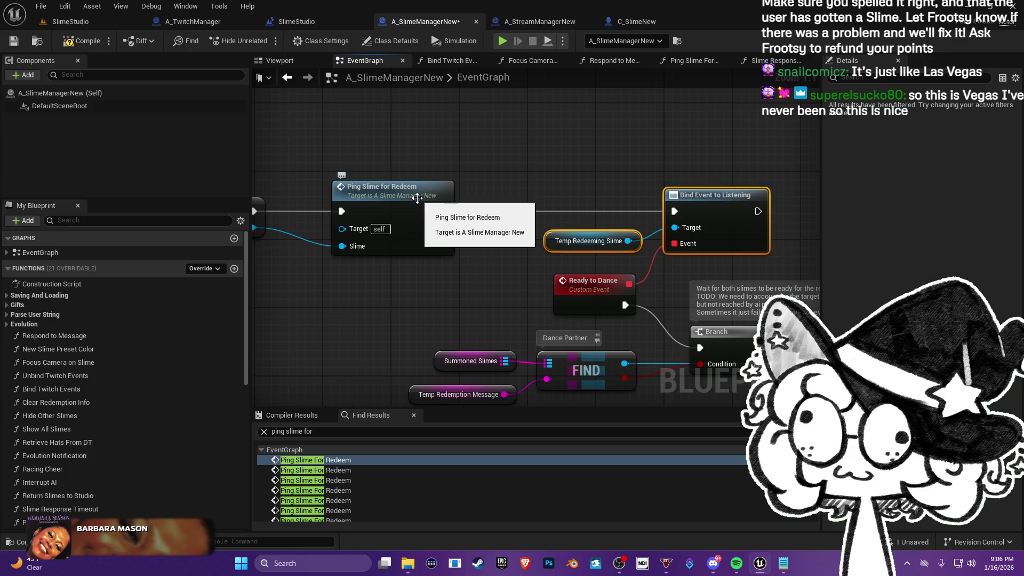
{"action": "double_click", "coordinate": [417, 198]}
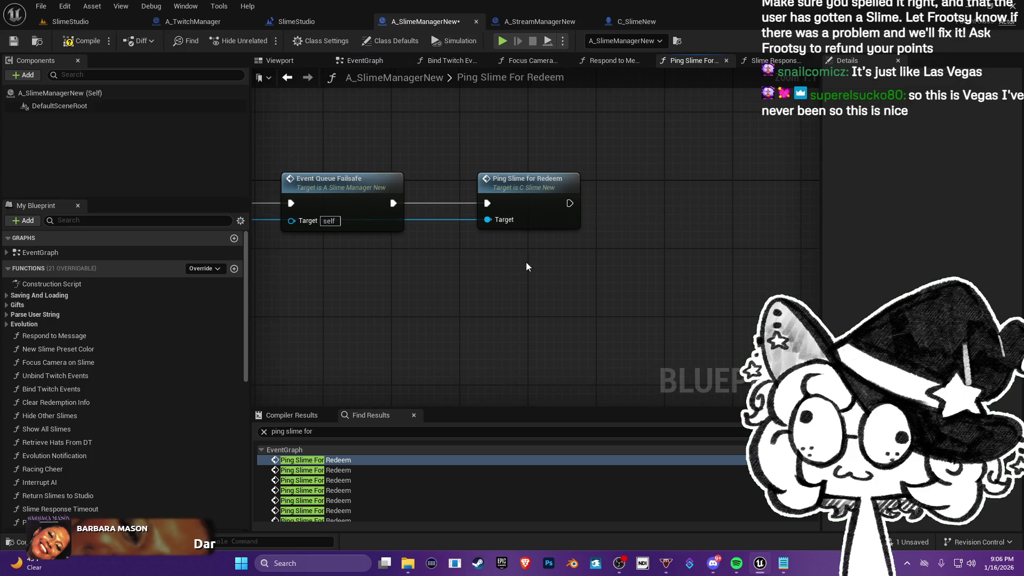
- Paste Temp Redeeming Slime and Bind Event after Ping Slime for Redeem, and wire a Create Event node to Event
{"action": "key", "text": "ctrl+v"}
{"action": "left_click_drag", "start_coordinate": [650, 249], "coordinate": [674, 222]}
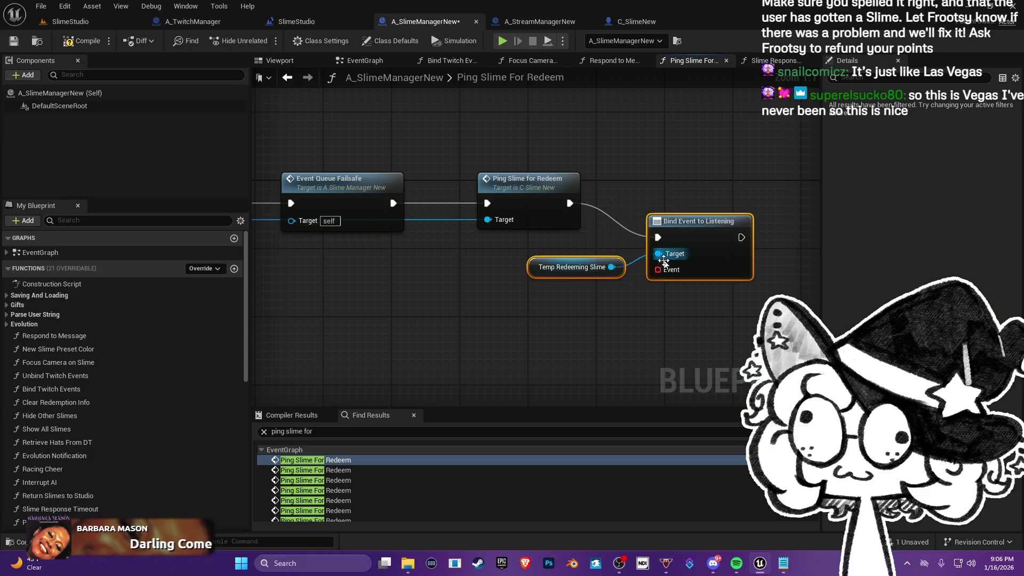
{"action": "mouse_move", "coordinate": [660, 269]}
{"action": "left_mouse_down"}
{"action": "mouse_move", "coordinate": [627, 304]}
{"action": "mouse_move", "coordinate": [586, 307]}
{"action": "left_mouse_up"}
{"action": "type", "text": "crea"}
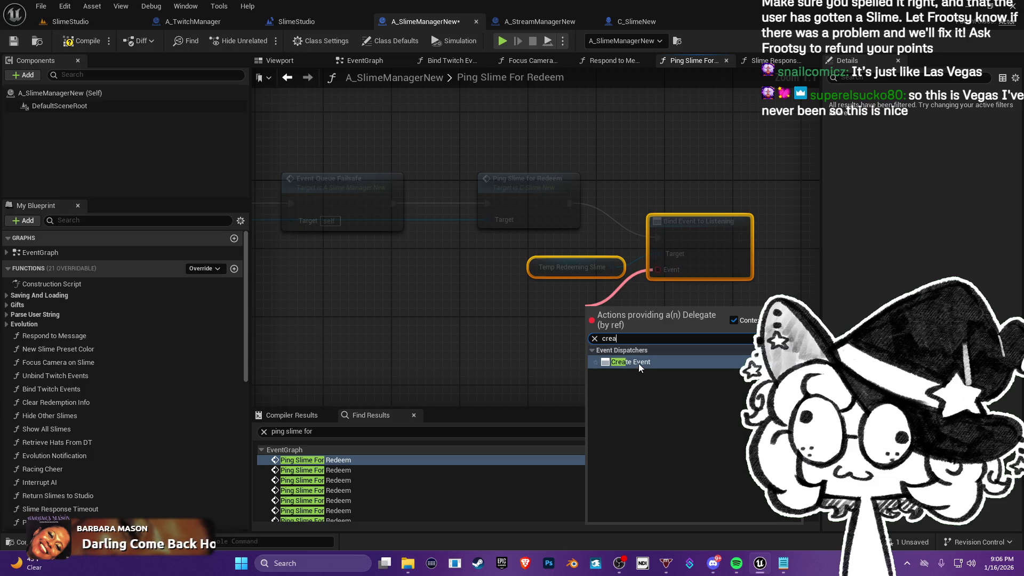
{"action": "left_click", "coordinate": [640, 365]}
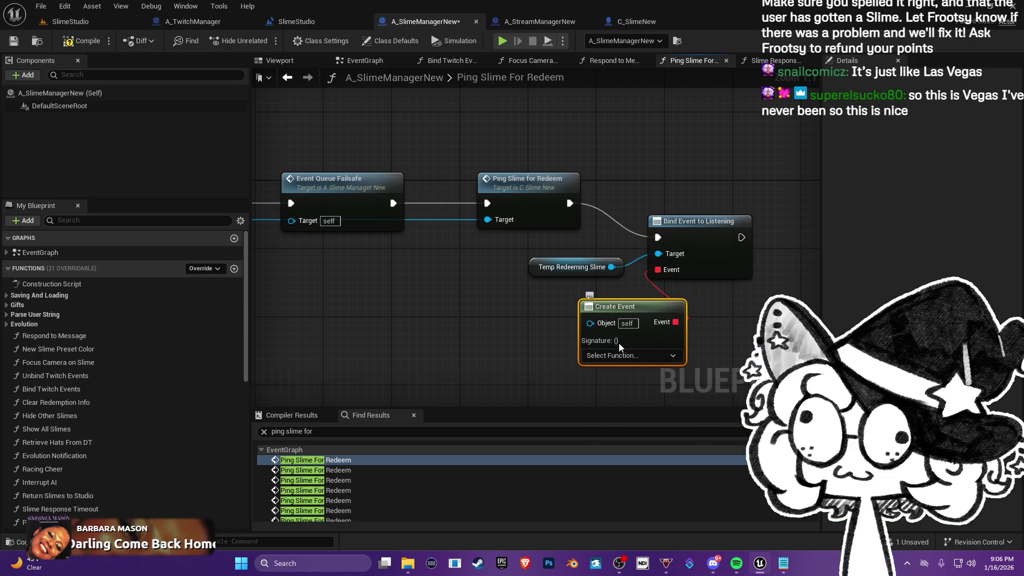
{"action": "left_click", "coordinate": [610, 356]}
{"action": "scroll", "coordinate": [648, 428], "scroll_direction": "down", "scroll_amount": 3}
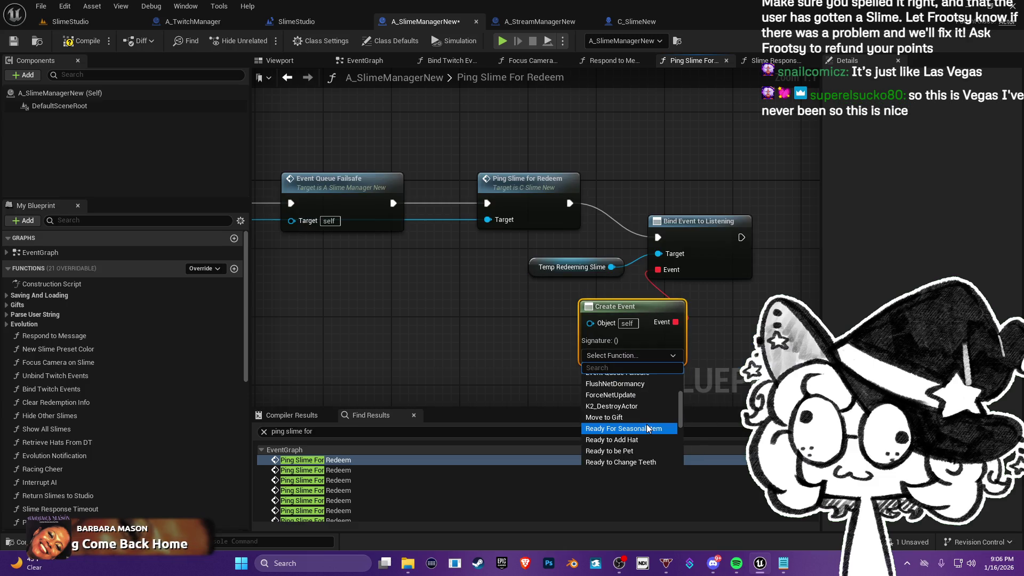
{"action": "scroll", "coordinate": [648, 428], "scroll_direction": "down", "scroll_amount": 6}
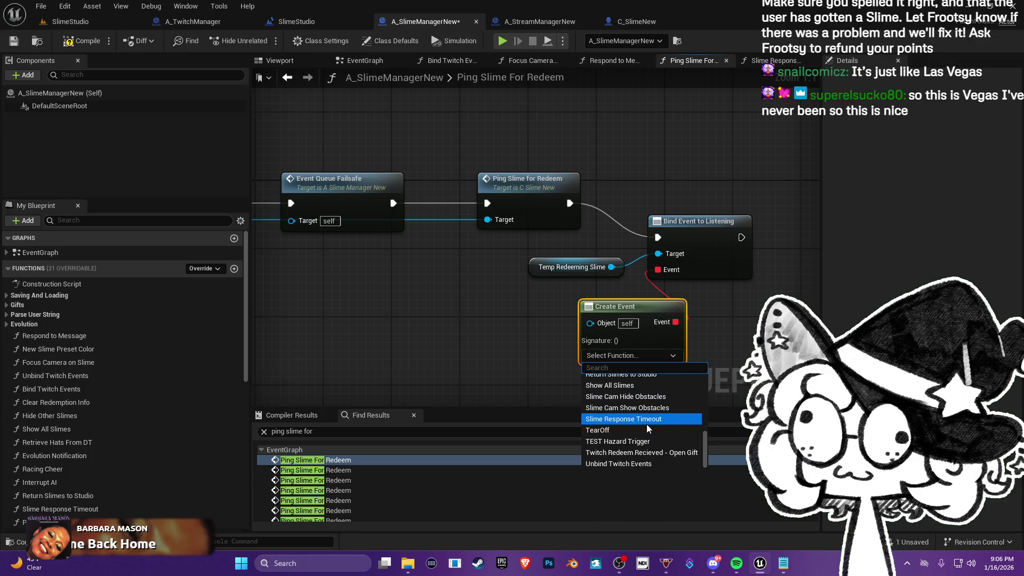
- Move the Bind Event, Temp Redeeming Slime and Create Event nodes up and right, then return to the main EventGraph
{"action": "mouse_move", "coordinate": [591, 245]}
{"action": "left_mouse_down"}
{"action": "mouse_move", "coordinate": [663, 330]}
{"action": "mouse_move", "coordinate": [816, 318]}
{"action": "mouse_move", "coordinate": [648, 305]}
{"action": "left_mouse_up"}
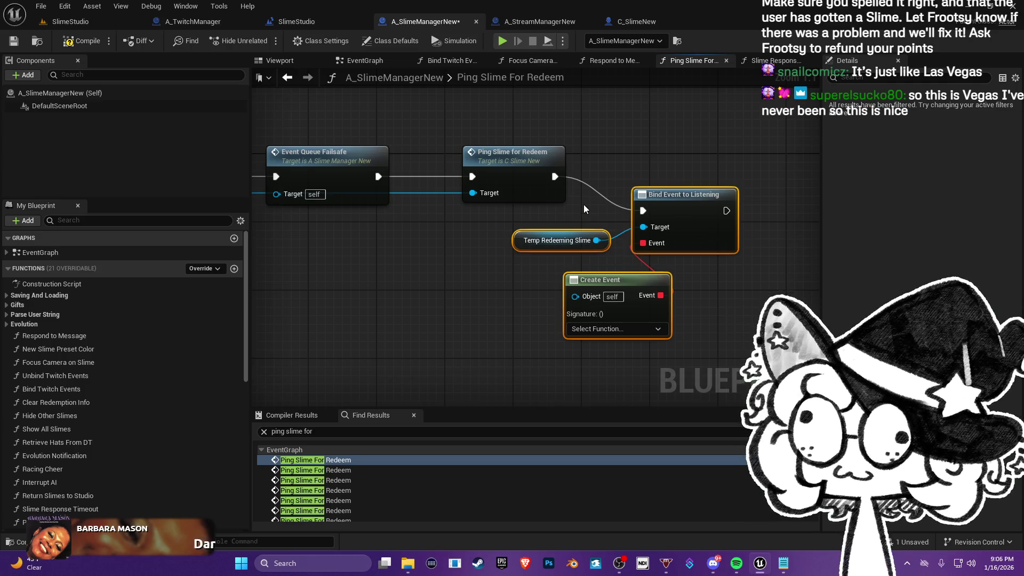
{"action": "left_click_drag", "start_coordinate": [585, 206], "coordinate": [628, 238]}
{"action": "left_click_drag", "start_coordinate": [599, 287], "coordinate": [539, 235]}
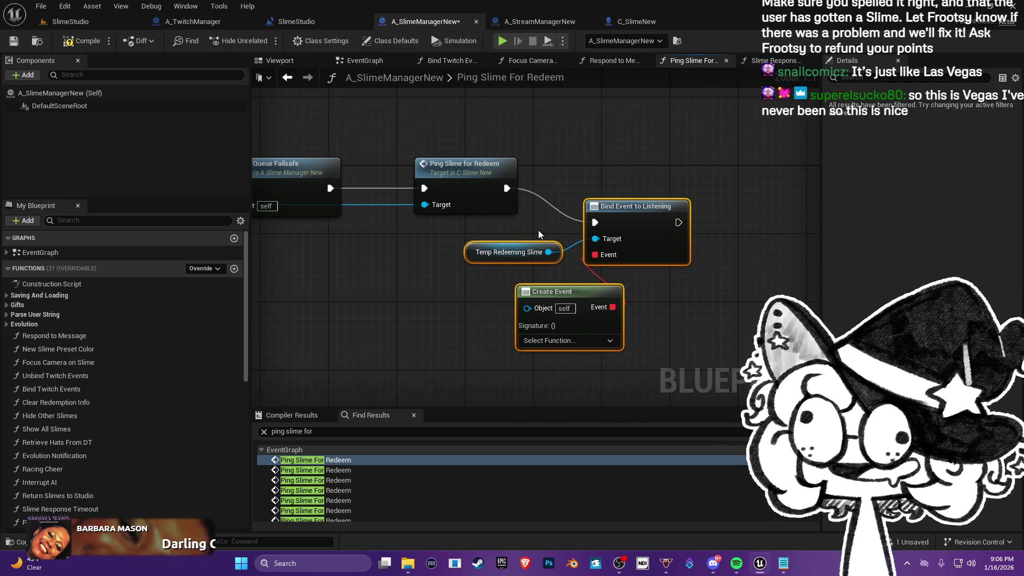
{"action": "mouse_move", "coordinate": [659, 216]}
{"action": "left_mouse_down"}
{"action": "mouse_move", "coordinate": [727, 173]}
{"action": "mouse_move", "coordinate": [736, 182]}
{"action": "left_mouse_up"}
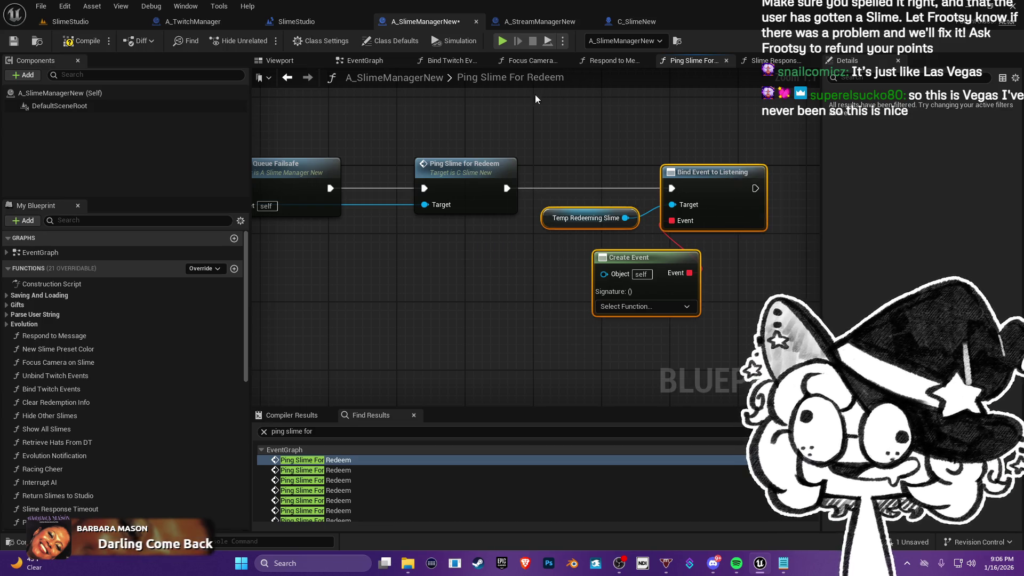
{"action": "left_click", "coordinate": [376, 62]}
{"action": "scroll", "coordinate": [533, 240], "scroll_direction": "up", "scroll_amount": 3}
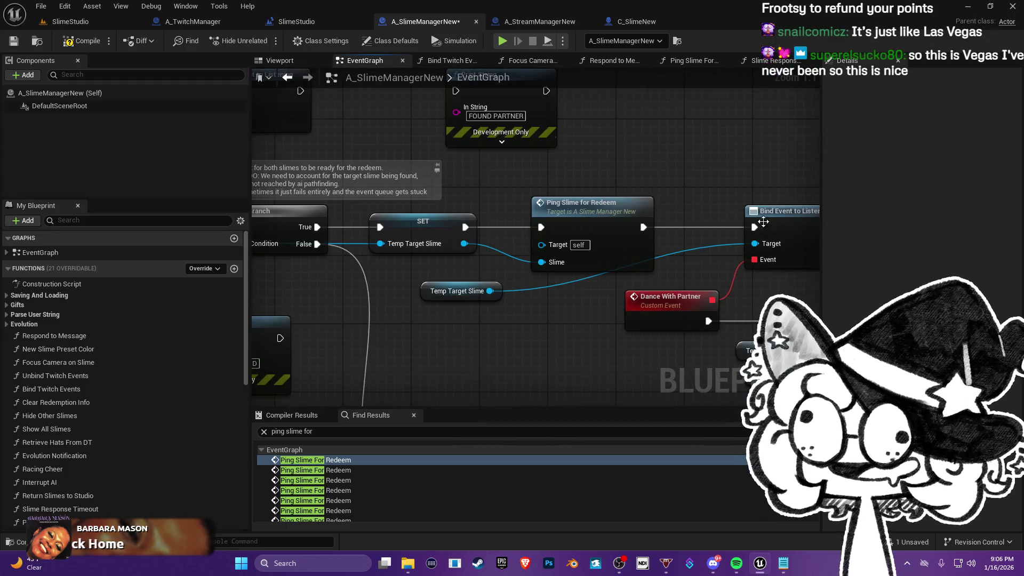
- Remove the breakpoint from the Slime Response Timeout function node
{"action": "left_click", "coordinate": [779, 65]}
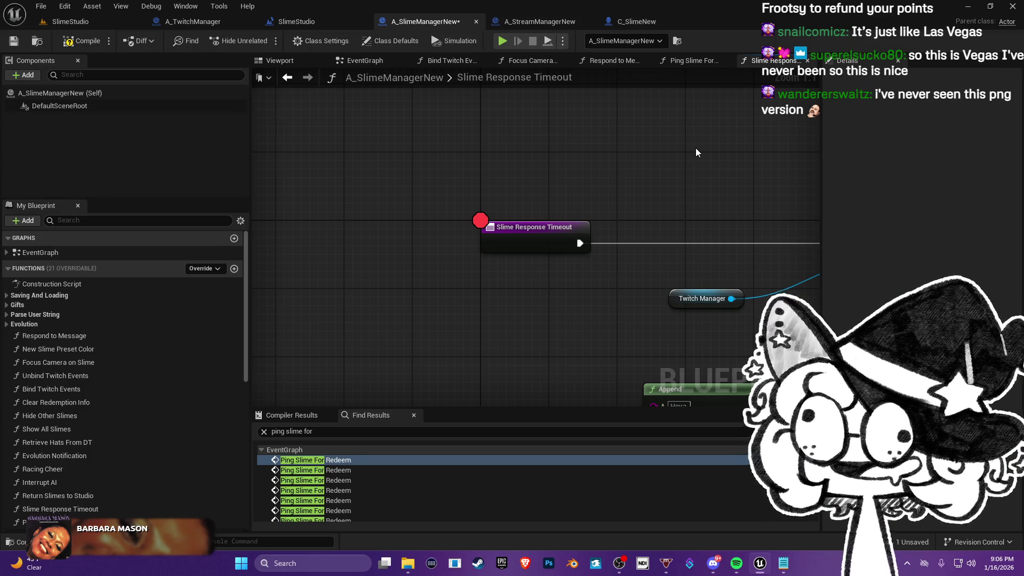
{"action": "mouse_move", "coordinate": [677, 183]}
{"action": "left_mouse_down"}
{"action": "mouse_move", "coordinate": [544, 183]}
{"action": "mouse_move", "coordinate": [522, 139]}
{"action": "left_mouse_up"}
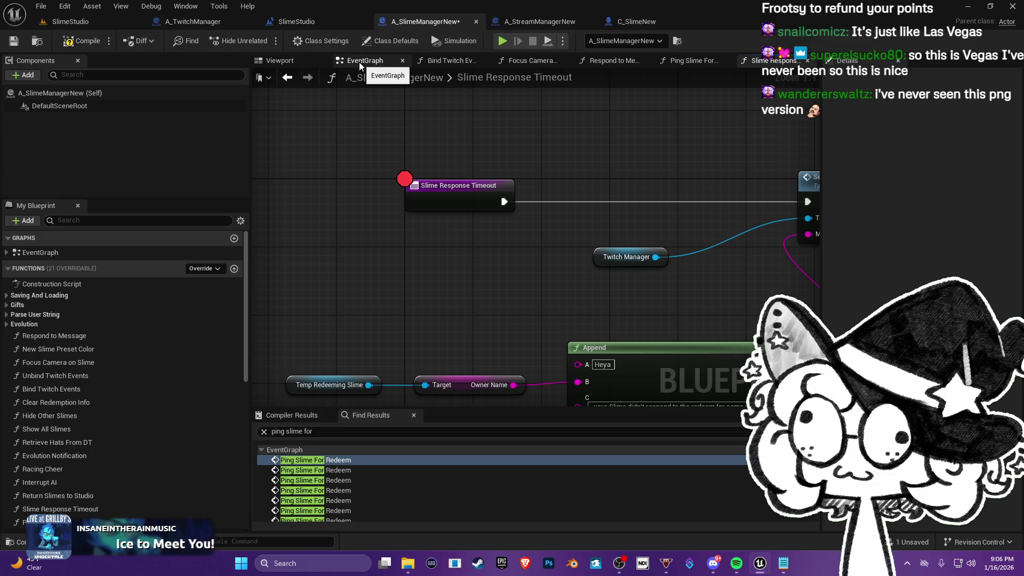
{"action": "right_click", "coordinate": [444, 194]}
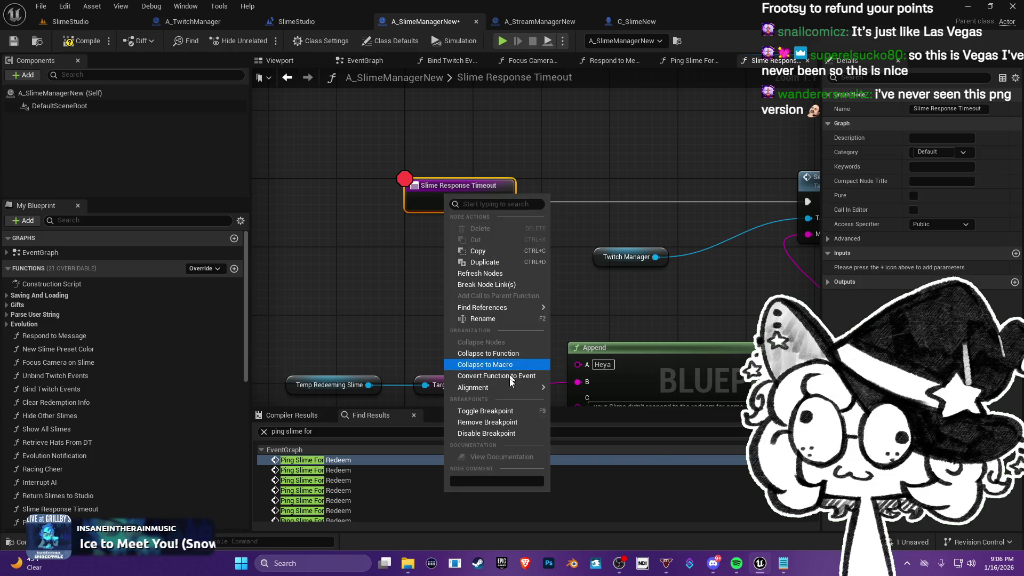
{"action": "left_click", "coordinate": [502, 423]}
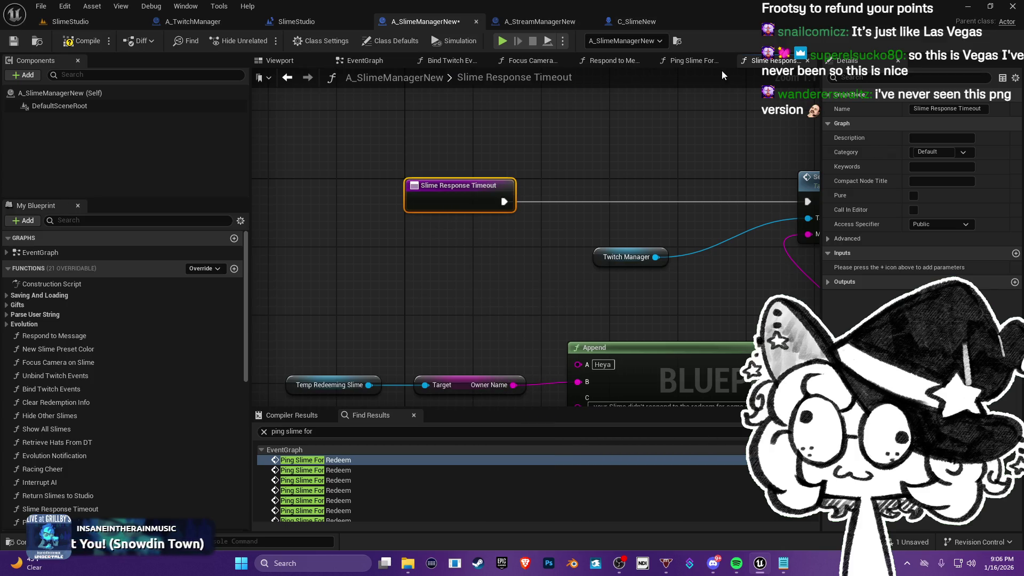
- Shift the Ping Slime and Bind Event nodes right in the Ping Slime For Redeem graph
{"action": "left_click", "coordinate": [710, 61]}
{"action": "mouse_move", "coordinate": [578, 226]}
{"action": "left_mouse_down"}
{"action": "mouse_move", "coordinate": [546, 242]}
{"action": "mouse_move", "coordinate": [639, 235]}
{"action": "mouse_move", "coordinate": [629, 218]}
{"action": "left_mouse_up"}
{"action": "left_click", "coordinate": [583, 293]}
{"action": "left_click", "coordinate": [624, 275]}
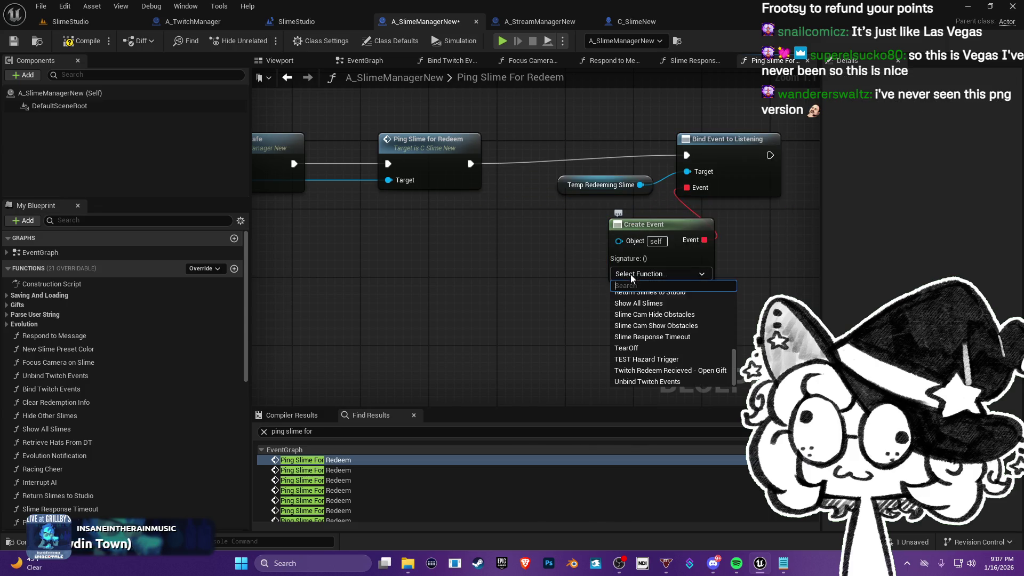
- Search the blueprint for 'fail' and jump to the Event Queue Failsafe node
{"action": "left_click", "coordinate": [381, 63]}
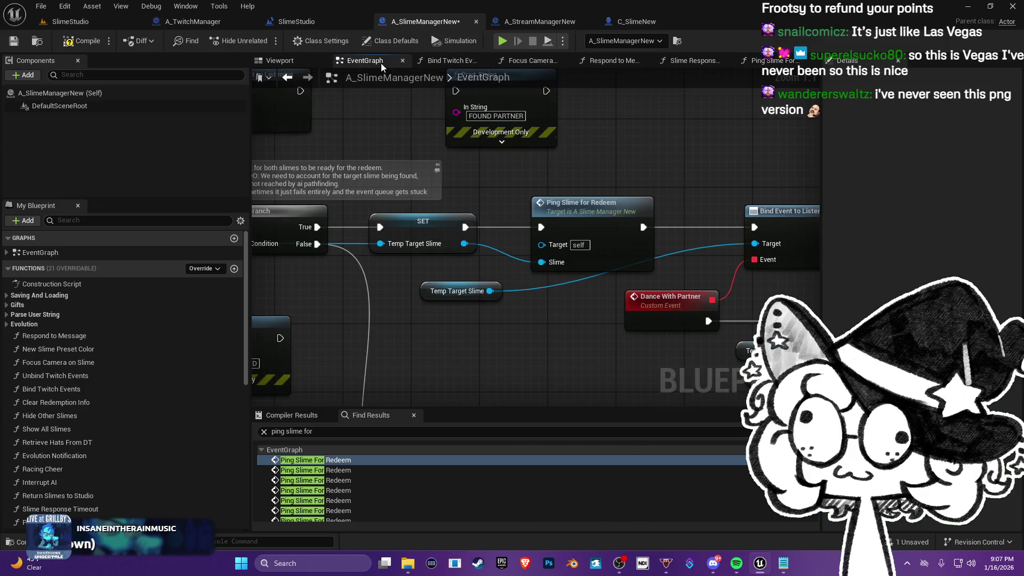
{"action": "scroll", "coordinate": [508, 204], "scroll_direction": "down", "scroll_amount": 6}
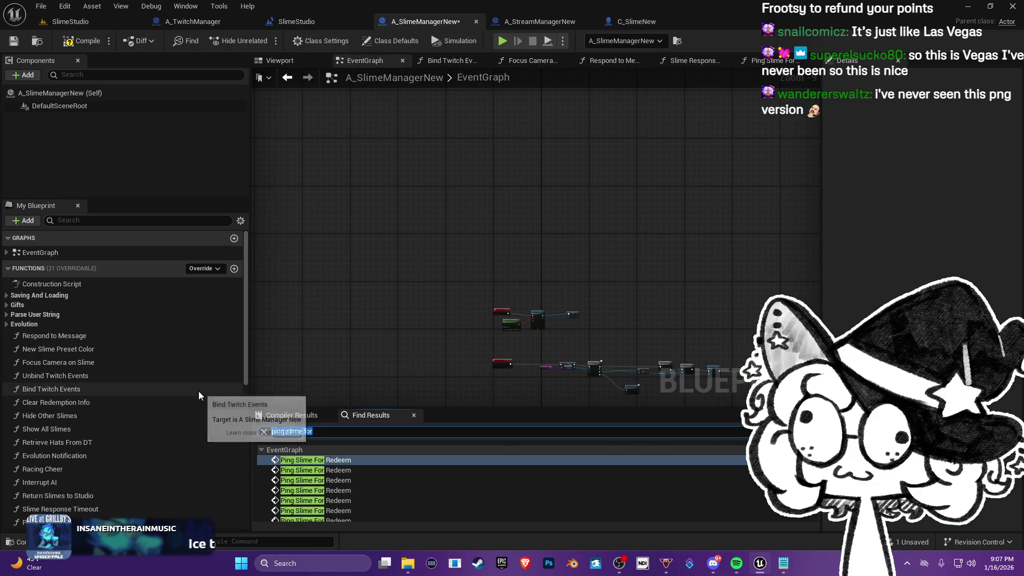
{"action": "type", "text": "fail"}
{"action": "key", "text": "Return"}
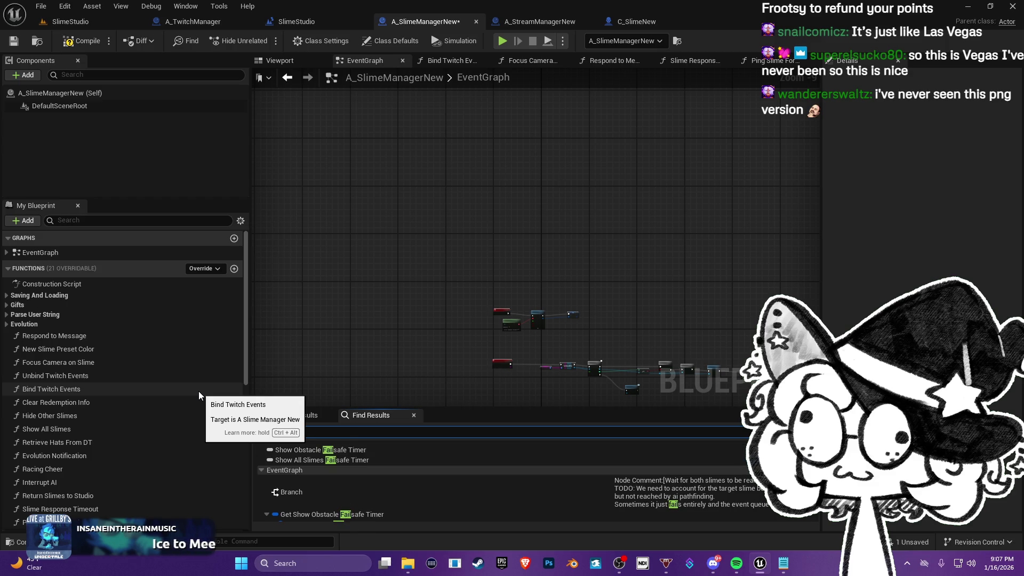
{"action": "double_click", "coordinate": [459, 447]}
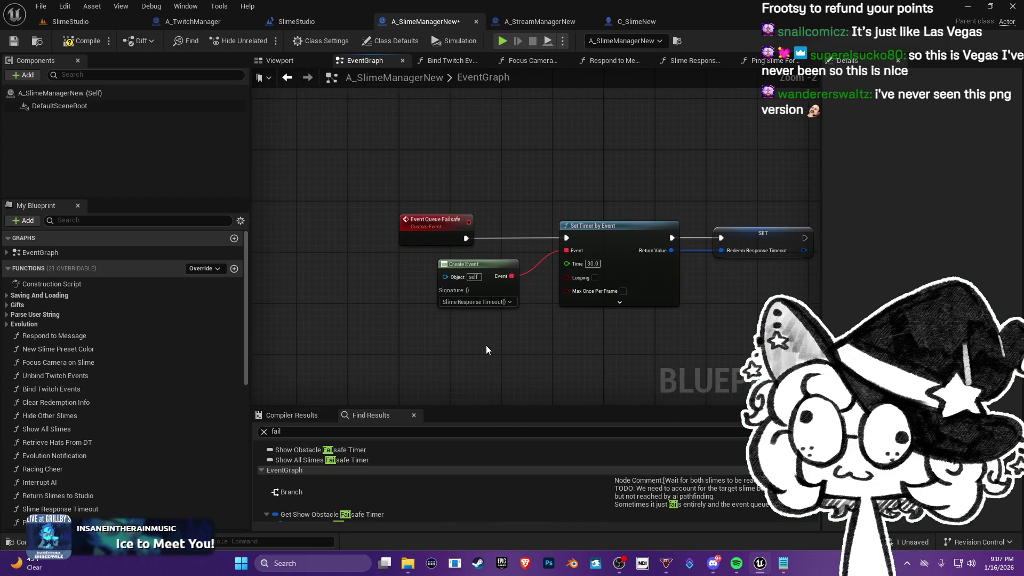
- Pan around the failsafe timer to show Clear Redeem Failsafe Timer, Delay and Branch nodes
{"action": "scroll", "coordinate": [486, 345], "scroll_direction": "up", "scroll_amount": 1}
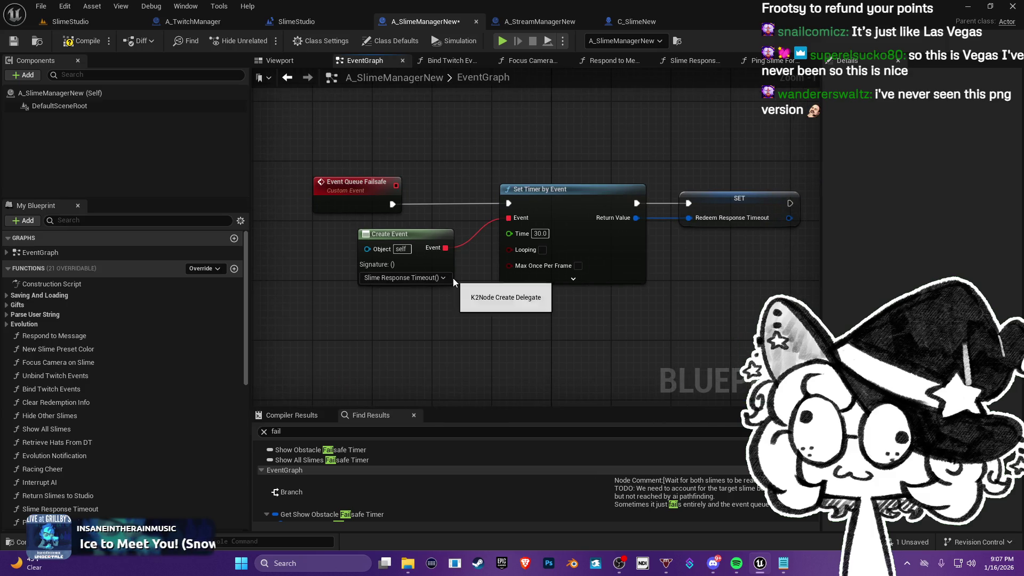
{"action": "left_click_drag", "start_coordinate": [416, 258], "coordinate": [393, 274]}
{"action": "mouse_move", "coordinate": [321, 241]}
{"action": "left_mouse_down"}
{"action": "mouse_move", "coordinate": [309, 254]}
{"action": "mouse_move", "coordinate": [379, 315]}
{"action": "mouse_move", "coordinate": [417, 330]}
{"action": "mouse_move", "coordinate": [565, 197]}
{"action": "mouse_move", "coordinate": [573, 85]}
{"action": "left_mouse_up"}
{"action": "mouse_move", "coordinate": [613, 400]}
{"action": "left_mouse_down"}
{"action": "mouse_move", "coordinate": [598, 249]}
{"action": "mouse_move", "coordinate": [459, 212]}
{"action": "mouse_move", "coordinate": [273, 86]}
{"action": "left_mouse_up"}
{"action": "left_click_drag", "start_coordinate": [533, 240], "coordinate": [495, 297]}
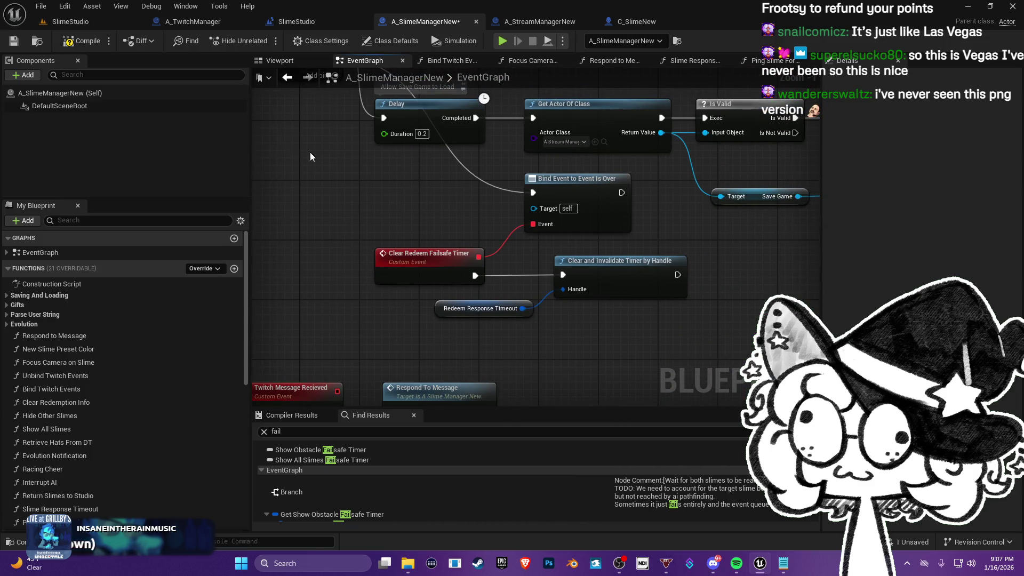
{"action": "left_click_drag", "start_coordinate": [455, 210], "coordinate": [440, 222]}
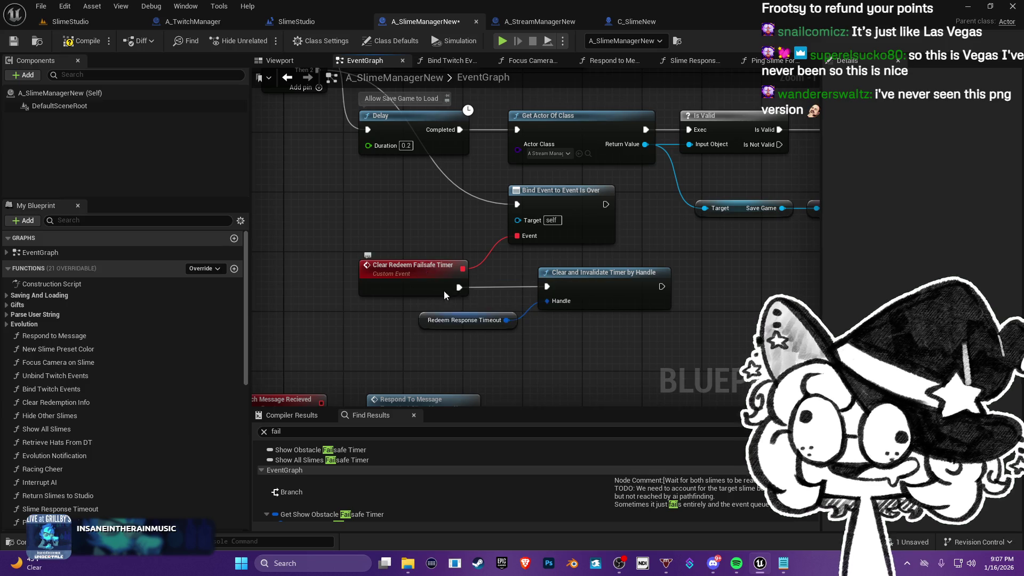
{"action": "left_click_drag", "start_coordinate": [583, 104], "coordinate": [523, 164]}
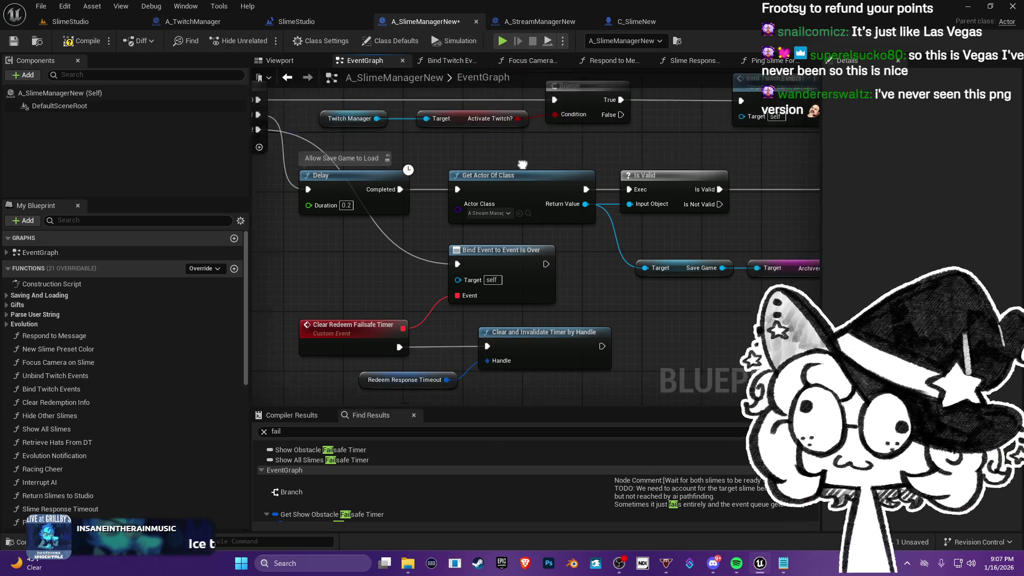
- Set Create Event's function to Clear Redeem Failsafe Timer in the Ping Slime For Redeem graph
{"action": "left_click", "coordinate": [771, 60]}
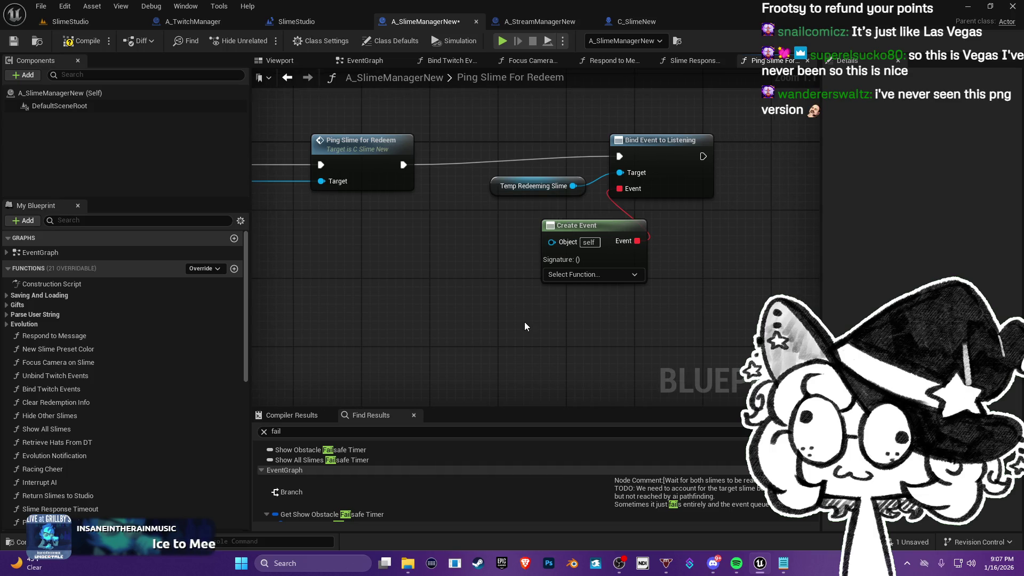
{"action": "left_click", "coordinate": [562, 278]}
{"action": "type", "text": "clear"}
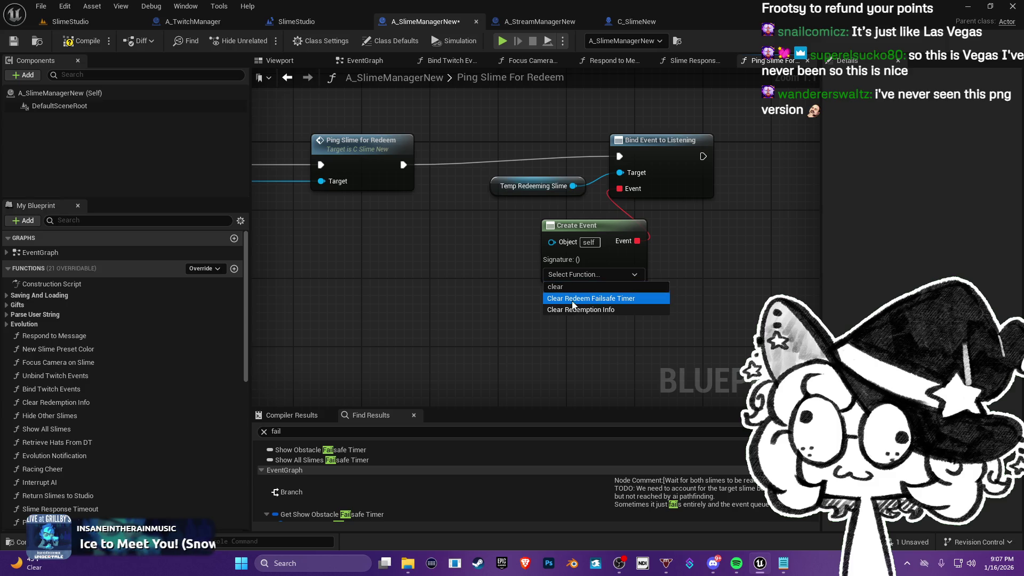
{"action": "left_click", "coordinate": [573, 305]}
{"action": "right_click", "coordinate": [520, 267]}
- Rearrange the Create Event, Bind Event and Temp Redeeming Slime nodes
{"action": "mouse_move", "coordinate": [610, 237]}
{"action": "left_mouse_down"}
{"action": "mouse_move", "coordinate": [567, 237]}
{"action": "mouse_move", "coordinate": [560, 263]}
{"action": "left_mouse_up"}
{"action": "mouse_move", "coordinate": [664, 144]}
{"action": "left_mouse_down"}
{"action": "mouse_move", "coordinate": [672, 162]}
{"action": "mouse_move", "coordinate": [671, 153]}
{"action": "left_mouse_up"}
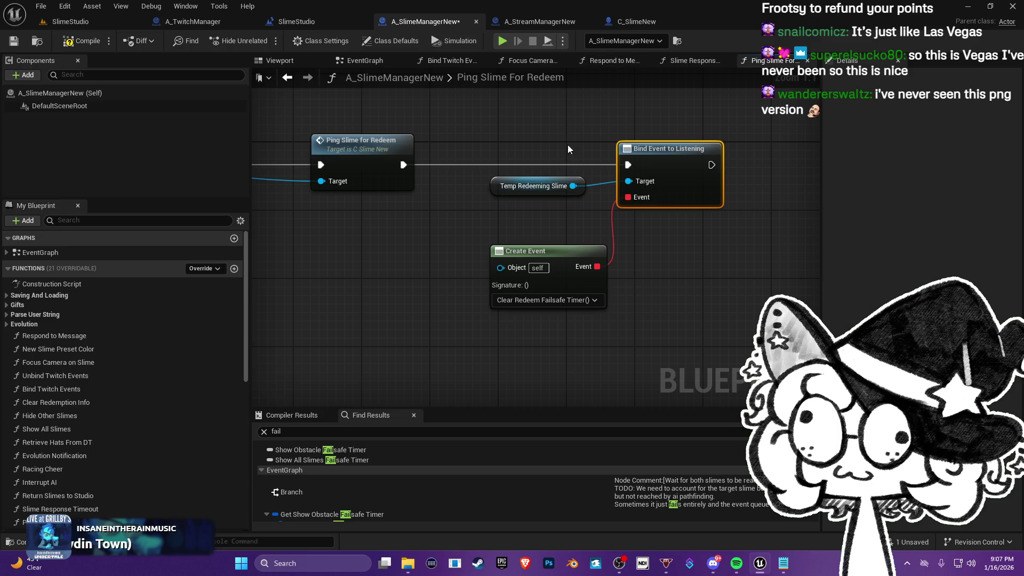
{"action": "left_click_drag", "start_coordinate": [568, 145], "coordinate": [598, 159]}
{"action": "left_click_drag", "start_coordinate": [528, 191], "coordinate": [505, 194]}
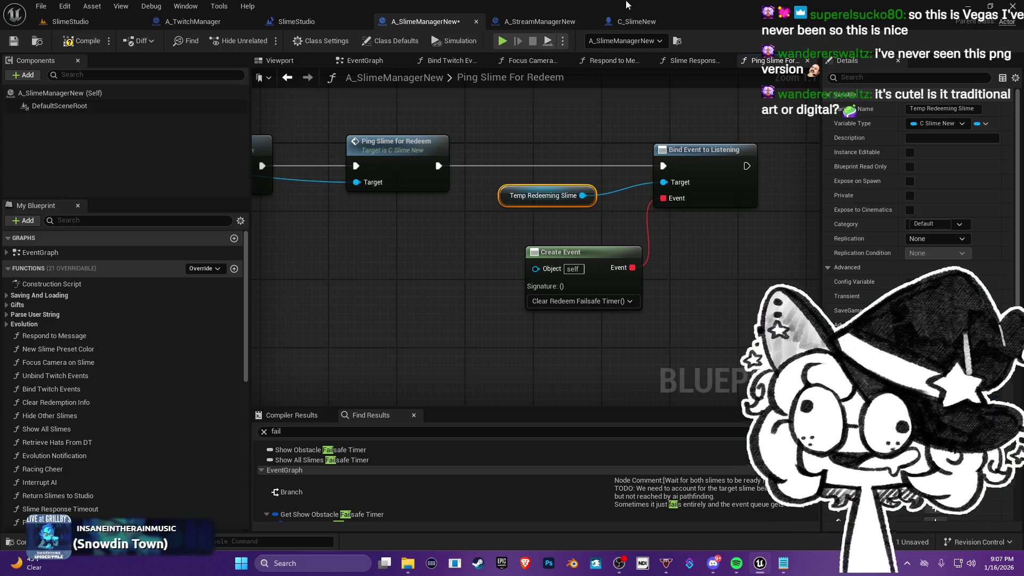
{"action": "left_click", "coordinate": [533, 20]}
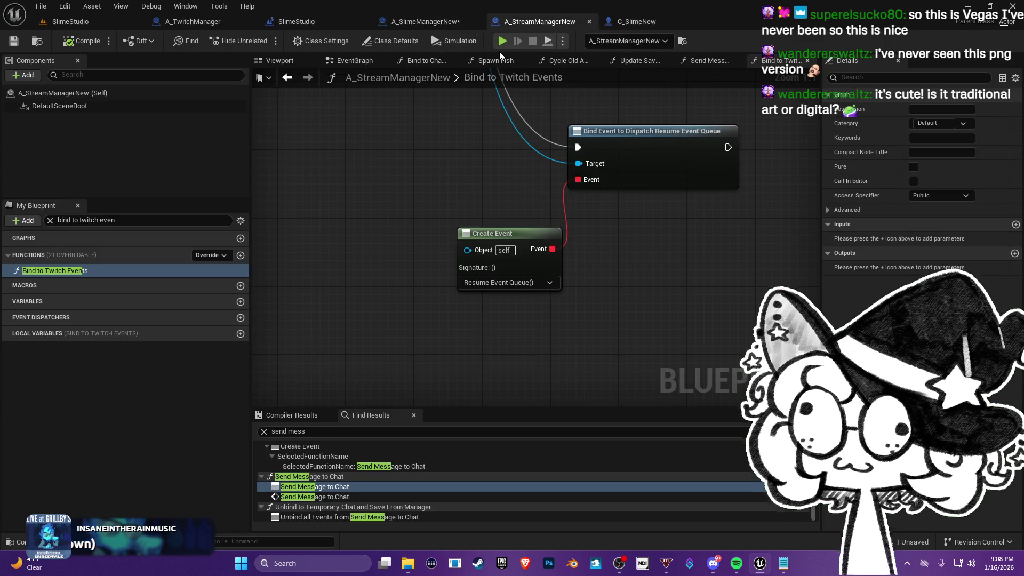
{"action": "left_click_drag", "start_coordinate": [516, 115], "coordinate": [497, 196]}
{"action": "mouse_move", "coordinate": [481, 279]}
{"action": "left_mouse_down"}
{"action": "mouse_move", "coordinate": [542, 283]}
{"action": "mouse_move", "coordinate": [501, 299]}
{"action": "left_mouse_up"}
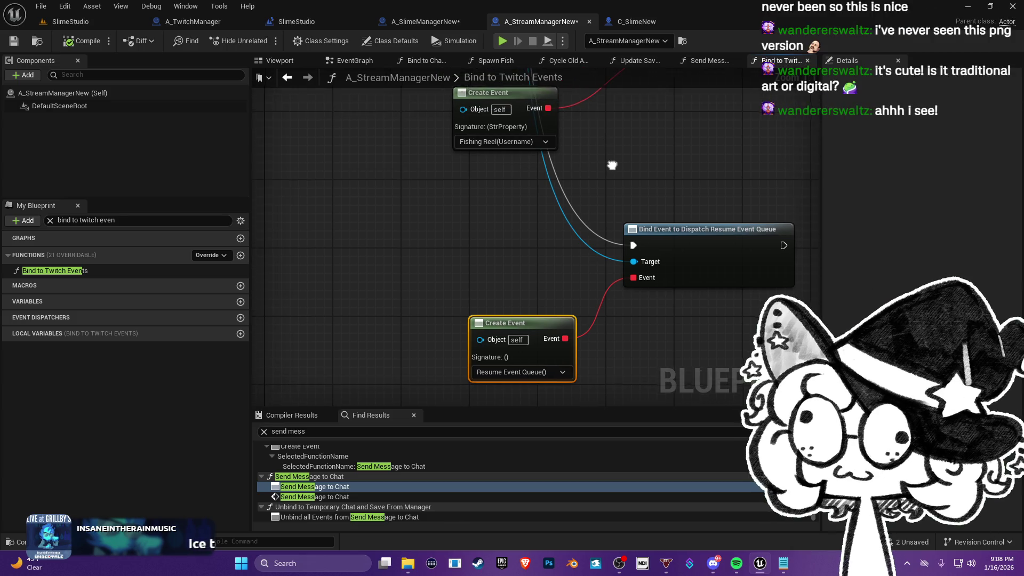
{"action": "left_click", "coordinate": [638, 21]}
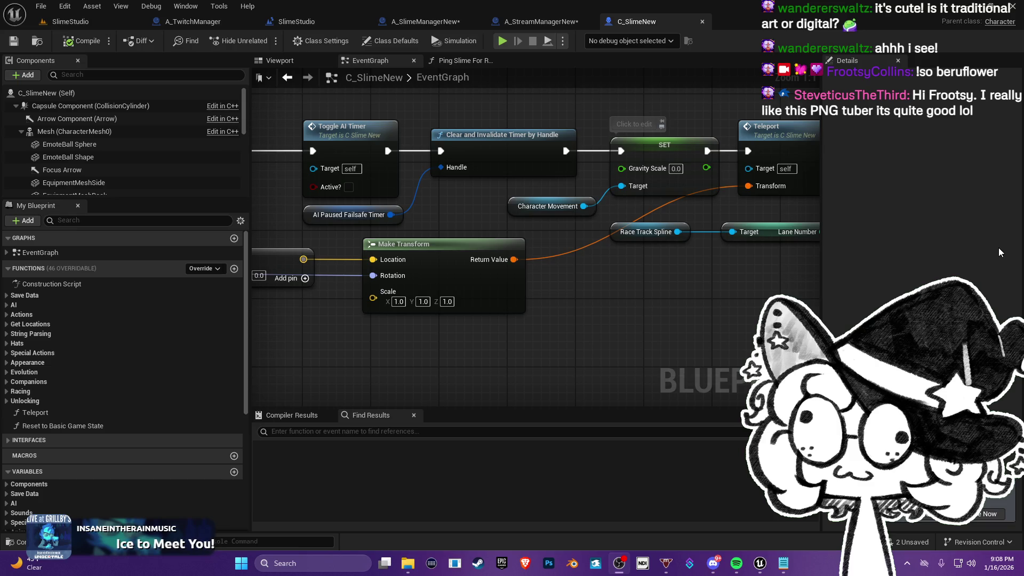
{"action": "mouse_move", "coordinate": [641, 286]}
{"action": "left_mouse_down"}
{"action": "mouse_move", "coordinate": [548, 287]}
{"action": "mouse_move", "coordinate": [506, 309]}
{"action": "mouse_move", "coordinate": [696, 311]}
{"action": "left_mouse_up"}
{"action": "left_click_drag", "start_coordinate": [446, 357], "coordinate": [636, 349]}
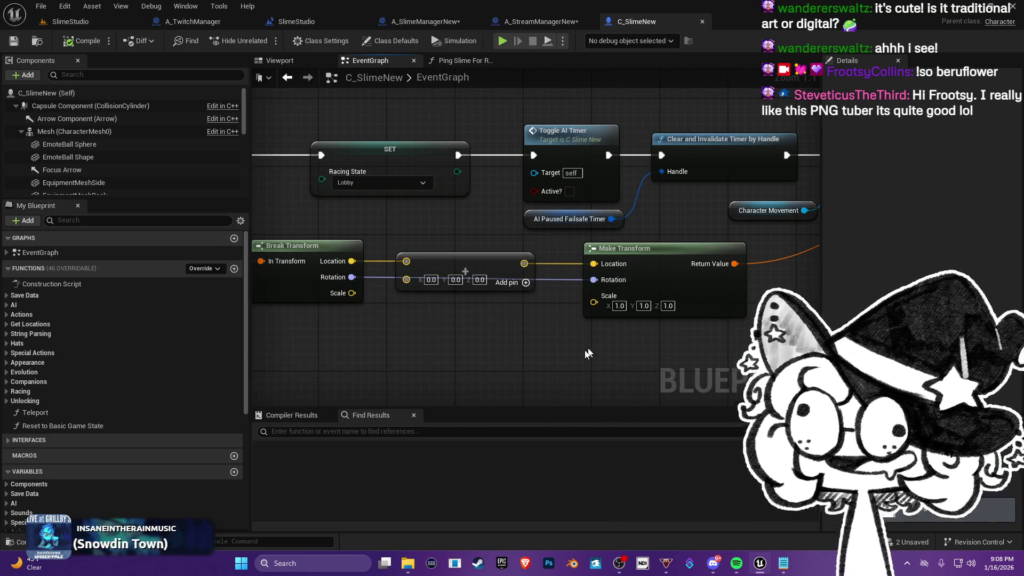
{"action": "left_click_drag", "start_coordinate": [556, 343], "coordinate": [577, 355]}
{"action": "mouse_move", "coordinate": [477, 262]}
{"action": "left_mouse_down"}
{"action": "mouse_move", "coordinate": [587, 290]}
{"action": "mouse_move", "coordinate": [597, 261]}
{"action": "mouse_move", "coordinate": [550, 255]}
{"action": "left_mouse_up"}
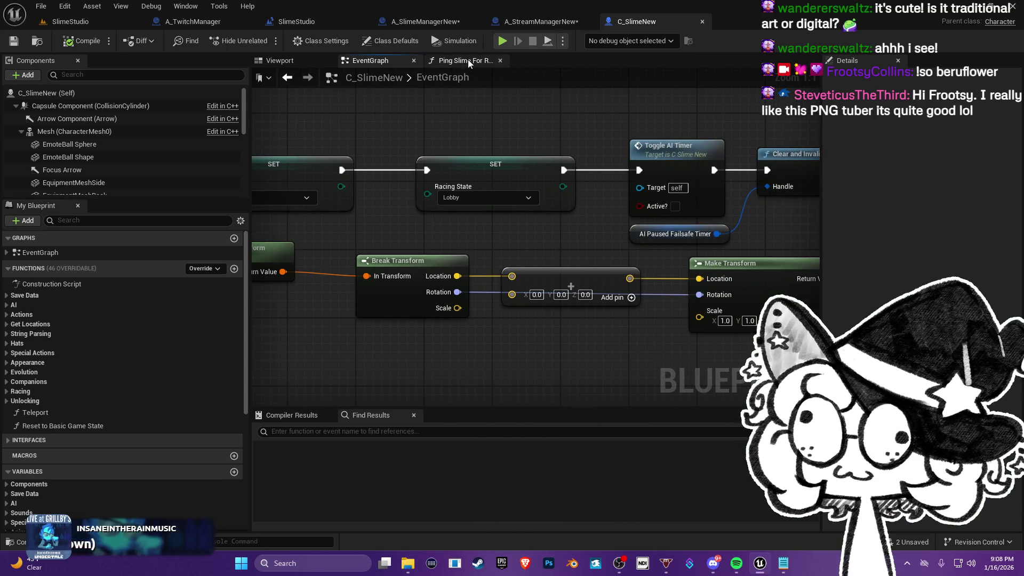
{"action": "left_click", "coordinate": [468, 57]}
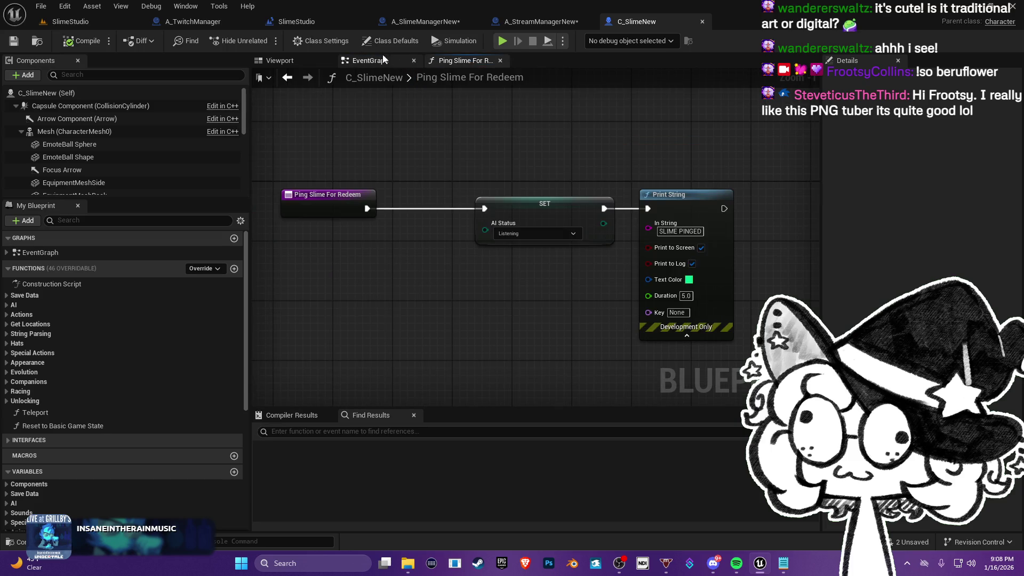
{"action": "left_click", "coordinate": [383, 60]}
{"action": "left_click", "coordinate": [533, 20]}
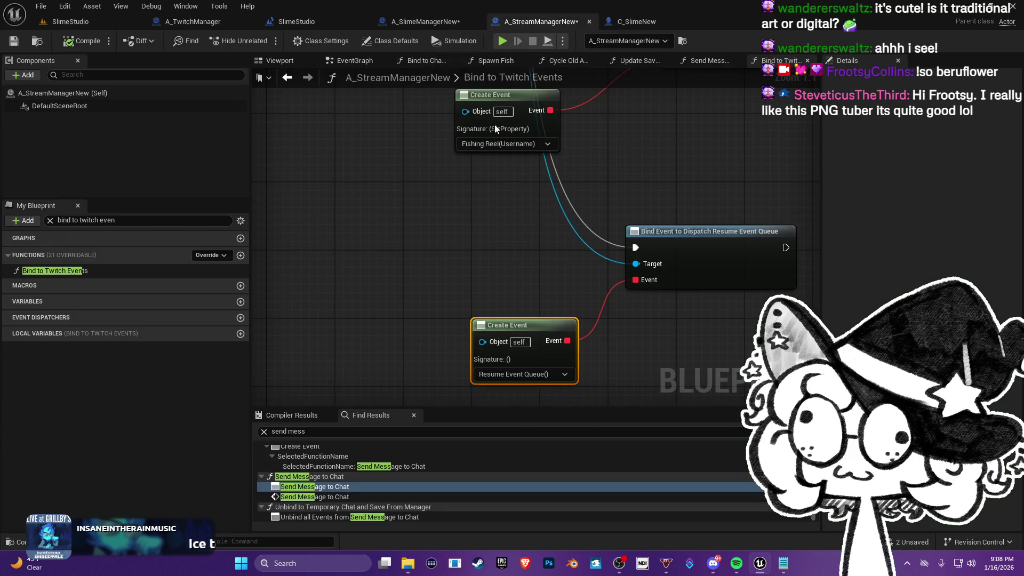
{"action": "left_click", "coordinate": [420, 20]}
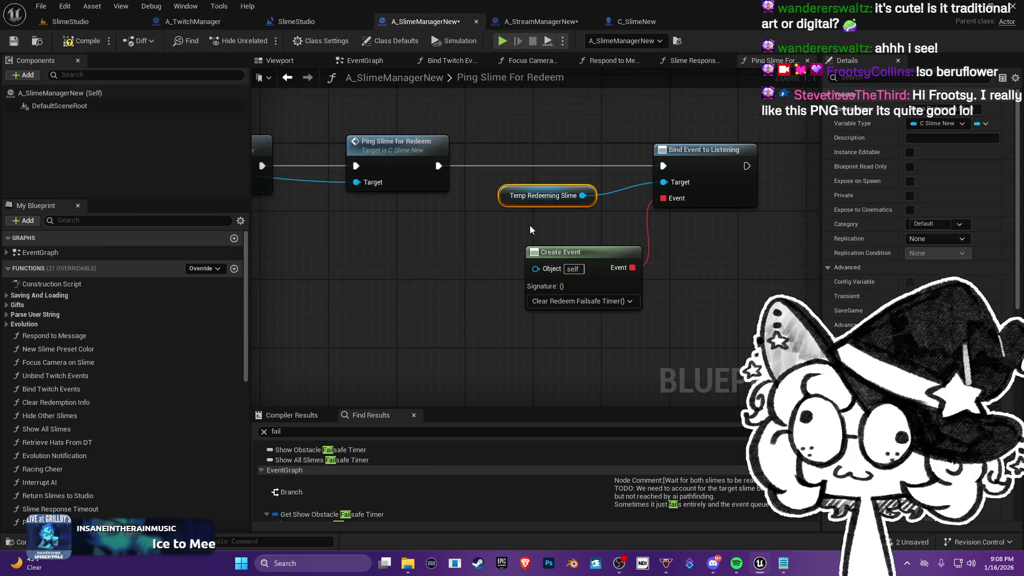
- Nudge the Create Event node into place and frame the redeem nodes
{"action": "left_click_drag", "start_coordinate": [530, 230], "coordinate": [492, 201]}
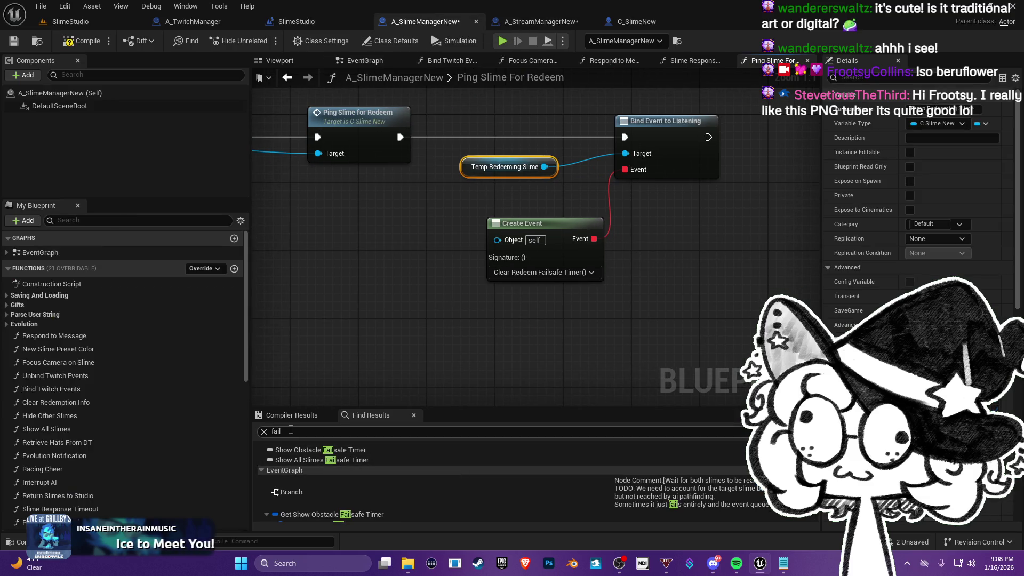
{"action": "mouse_move", "coordinate": [321, 345]}
{"action": "left_mouse_down"}
{"action": "mouse_move", "coordinate": [456, 327]}
{"action": "mouse_move", "coordinate": [614, 335]}
{"action": "mouse_move", "coordinate": [500, 288]}
{"action": "mouse_move", "coordinate": [498, 265]}
{"action": "mouse_move", "coordinate": [469, 256]}
{"action": "mouse_move", "coordinate": [391, 267]}
{"action": "left_mouse_up"}
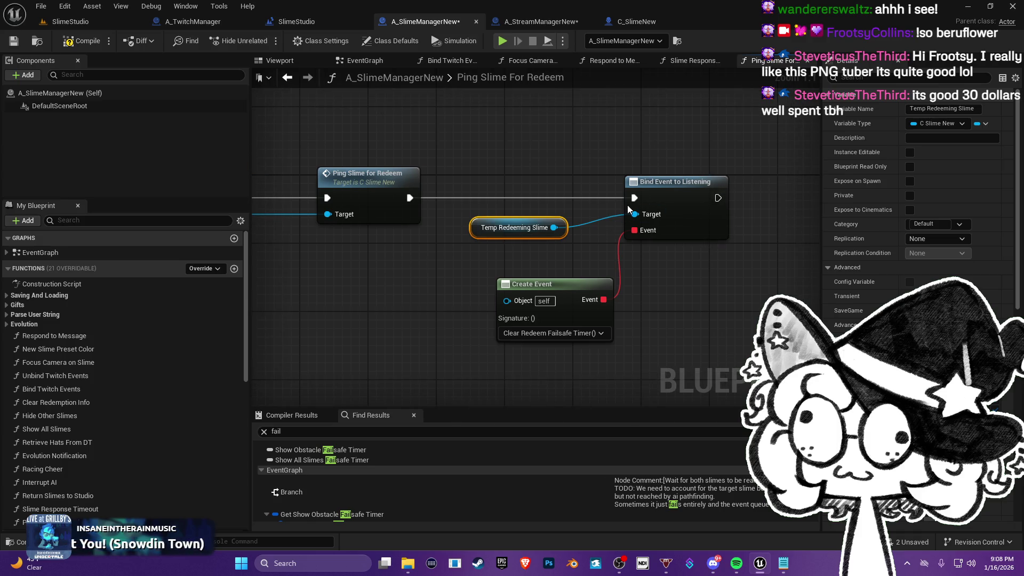
{"action": "mouse_move", "coordinate": [552, 284]}
{"action": "left_mouse_down"}
{"action": "mouse_move", "coordinate": [520, 287]}
{"action": "mouse_move", "coordinate": [516, 274]}
{"action": "left_mouse_up"}
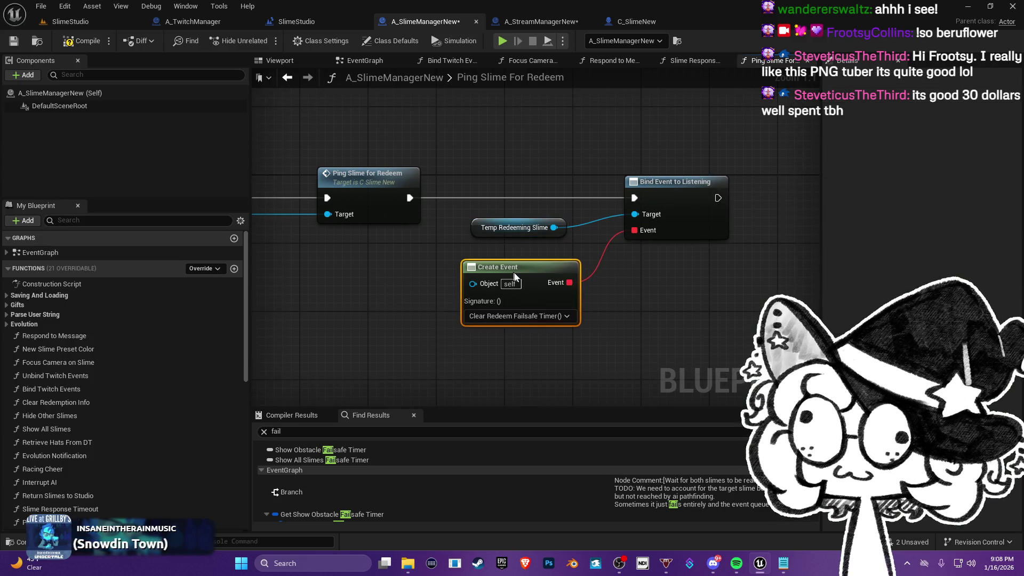
{"action": "left_click_drag", "start_coordinate": [517, 144], "coordinate": [546, 146]}
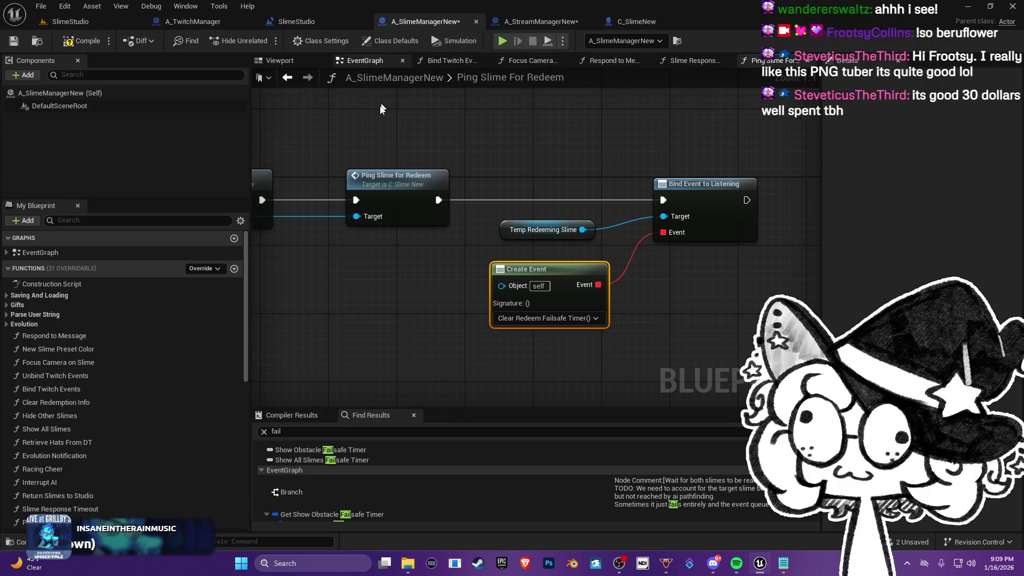
- Back in the main EventGraph, search 'clear fail' and jump to the Clear Redeem Failsafe Timer event
{"action": "key", "text": "alt+Left"}
{"action": "key", "text": "alt+Left"}
{"action": "double_click", "coordinate": [297, 429]}
{"action": "type", "text": "c"}
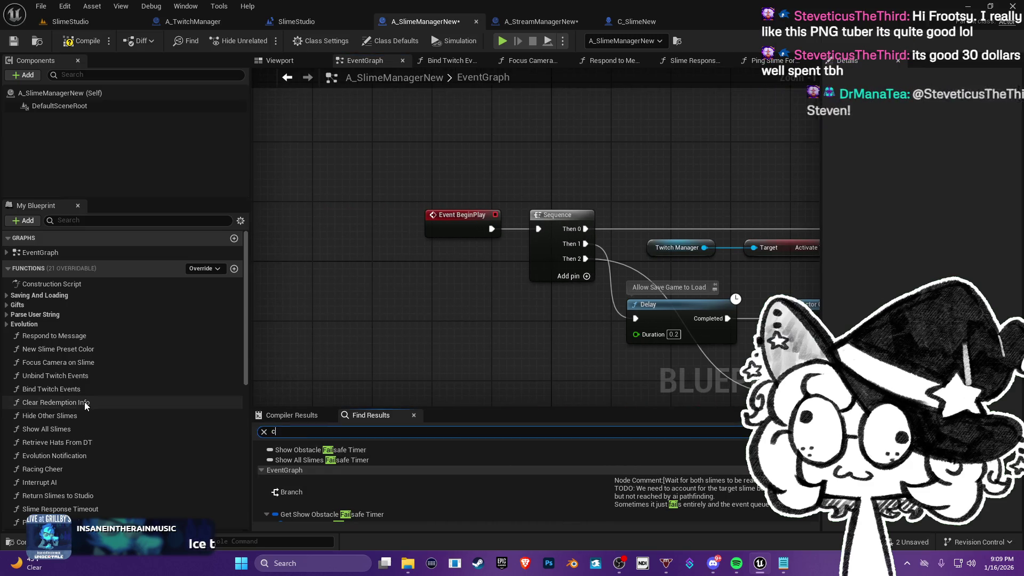
{"action": "type", "text": "lear"}
{"action": "key", "text": "Return"}
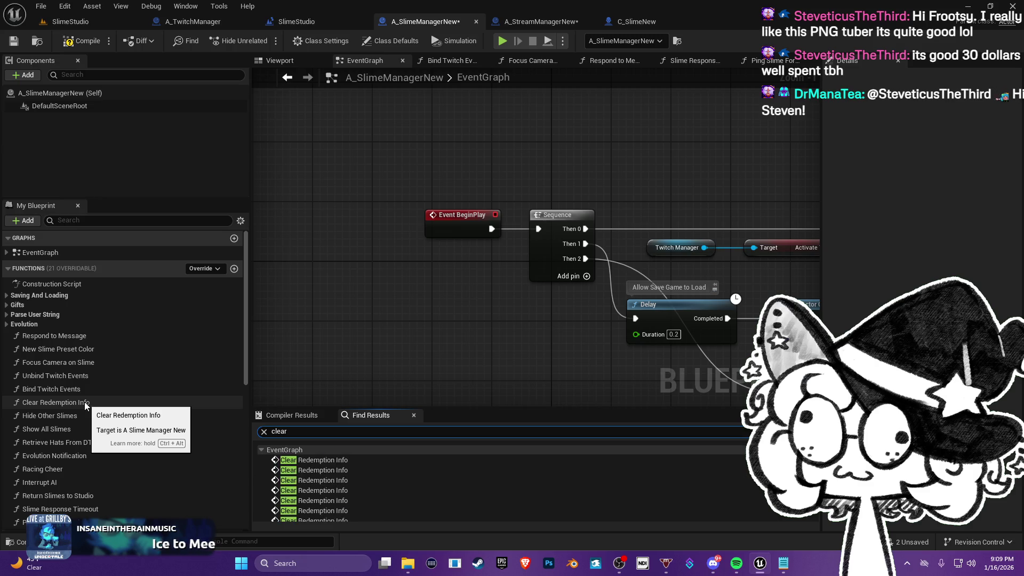
{"action": "type", "text": " fail"}
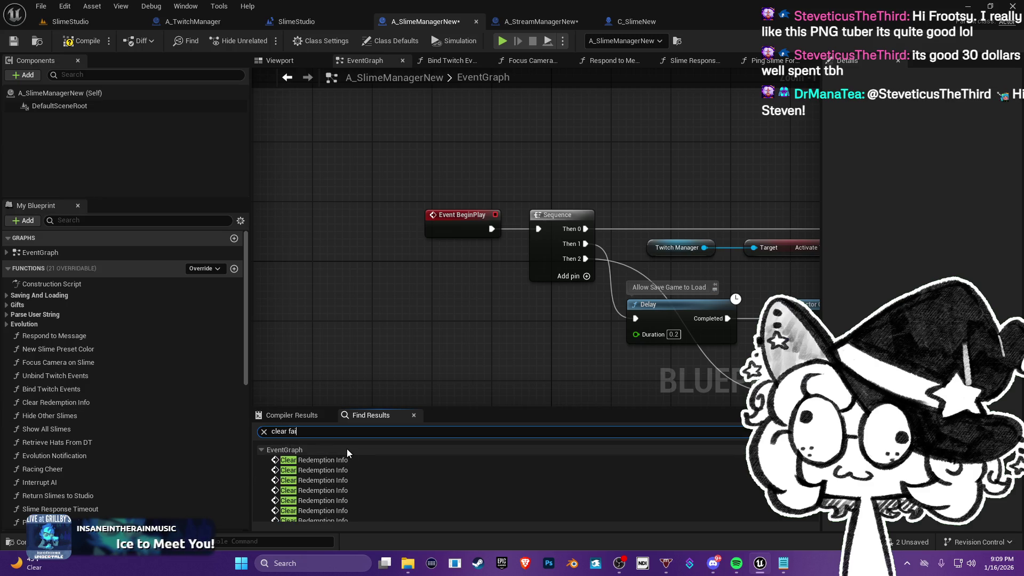
{"action": "key", "text": "Return"}
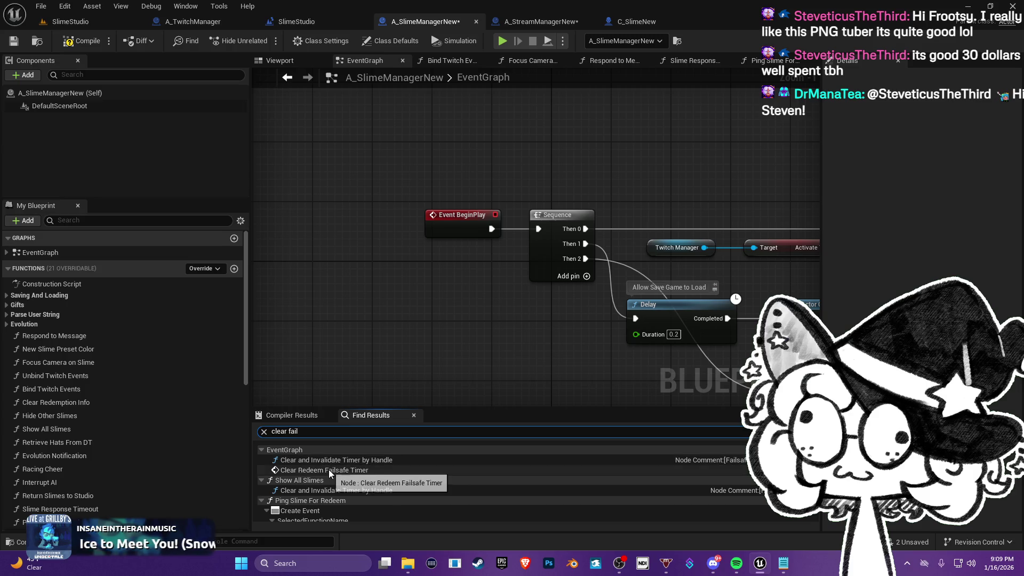
{"action": "left_click", "coordinate": [329, 470]}
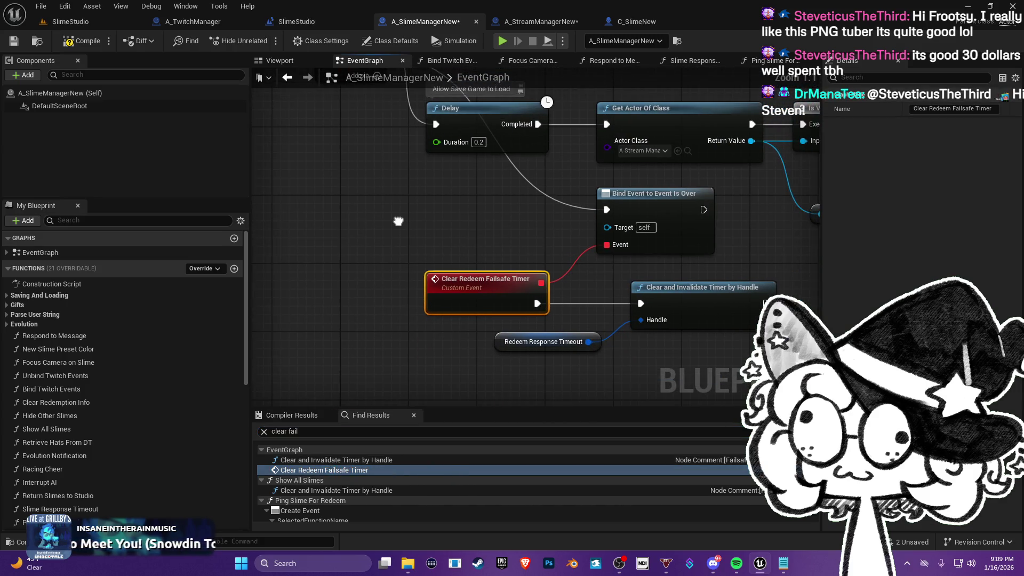
{"action": "mouse_move", "coordinate": [523, 293]}
{"action": "left_mouse_down"}
{"action": "mouse_move", "coordinate": [508, 260]}
{"action": "mouse_move", "coordinate": [484, 273]}
{"action": "mouse_move", "coordinate": [495, 339]}
{"action": "mouse_move", "coordinate": [580, 336]}
{"action": "mouse_move", "coordinate": [569, 384]}
{"action": "mouse_move", "coordinate": [589, 330]}
{"action": "mouse_move", "coordinate": [536, 263]}
{"action": "left_mouse_up"}
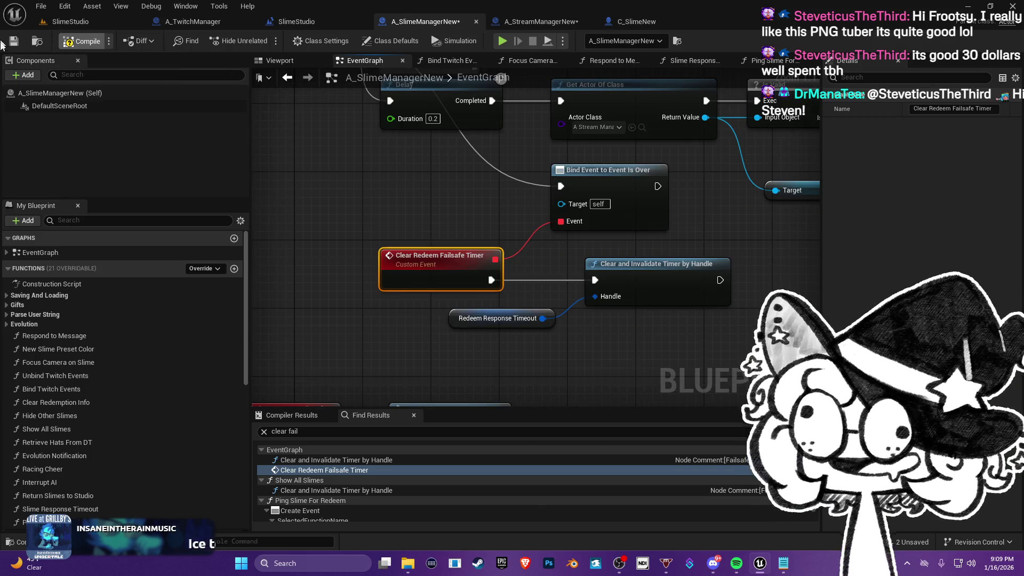
- Save the blueprint and add a breakpoint on the Clear Redeem Failsafe Timer event
{"action": "left_click", "coordinate": [14, 45]}
{"action": "mouse_move", "coordinate": [466, 175]}
{"action": "left_mouse_down"}
{"action": "mouse_move", "coordinate": [456, 211]}
{"action": "mouse_move", "coordinate": [457, 170]}
{"action": "left_mouse_up"}
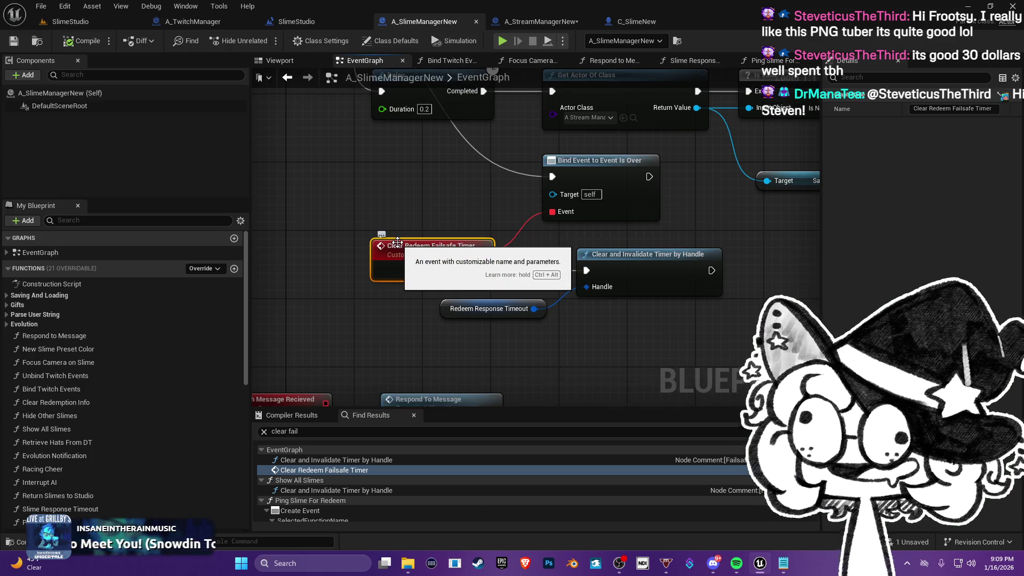
{"action": "mouse_move", "coordinate": [415, 213]}
{"action": "left_mouse_down"}
{"action": "mouse_move", "coordinate": [402, 255]}
{"action": "mouse_move", "coordinate": [427, 253]}
{"action": "left_mouse_up"}
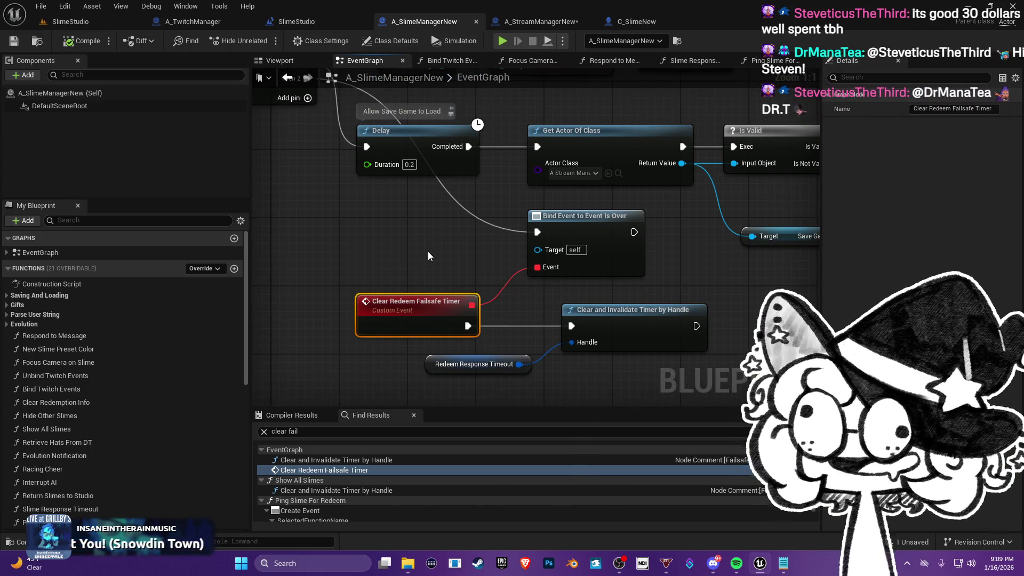
{"action": "right_click", "coordinate": [404, 298]}
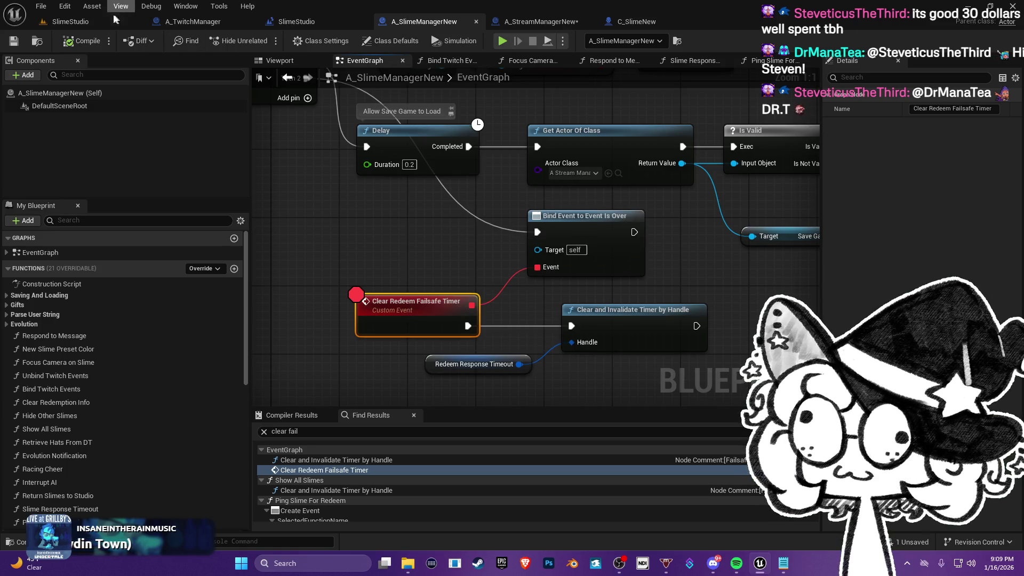
- Play SlimeStudio until the failsafe breakpoint hits, disable it, resume, then stop play
{"action": "left_click", "coordinate": [74, 21]}
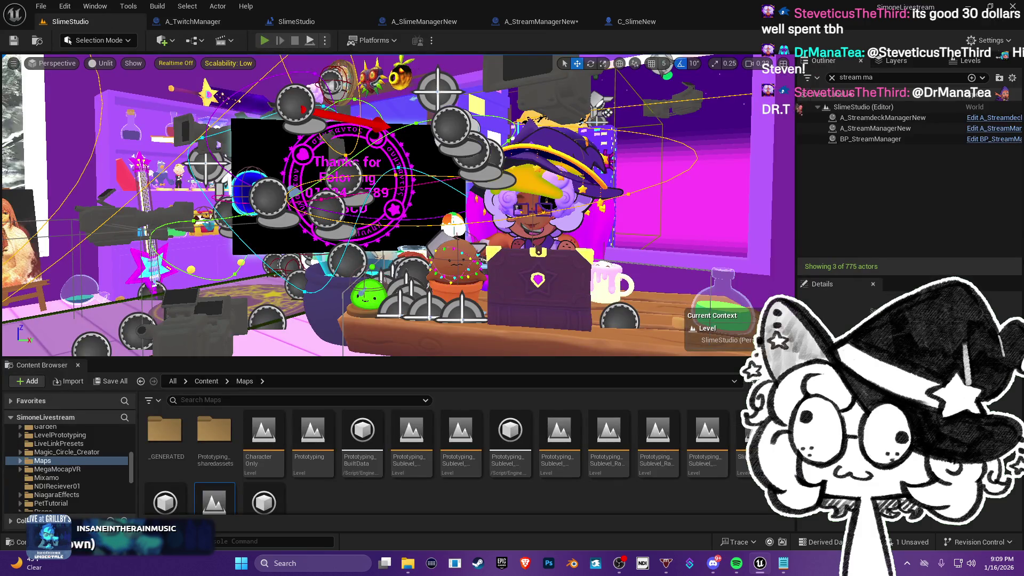
{"action": "key", "text": "alt+p"}
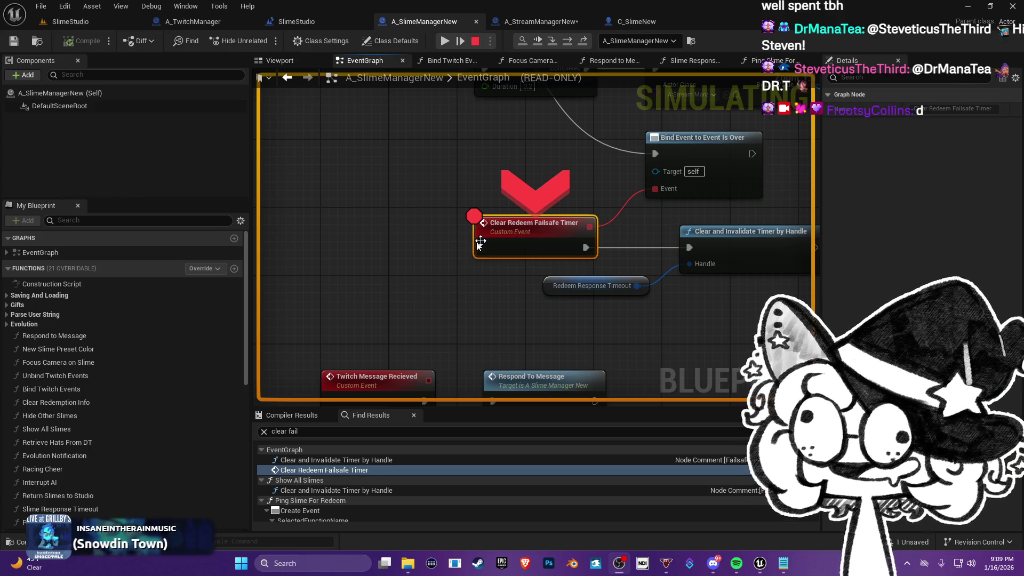
{"action": "right_click", "coordinate": [522, 225]}
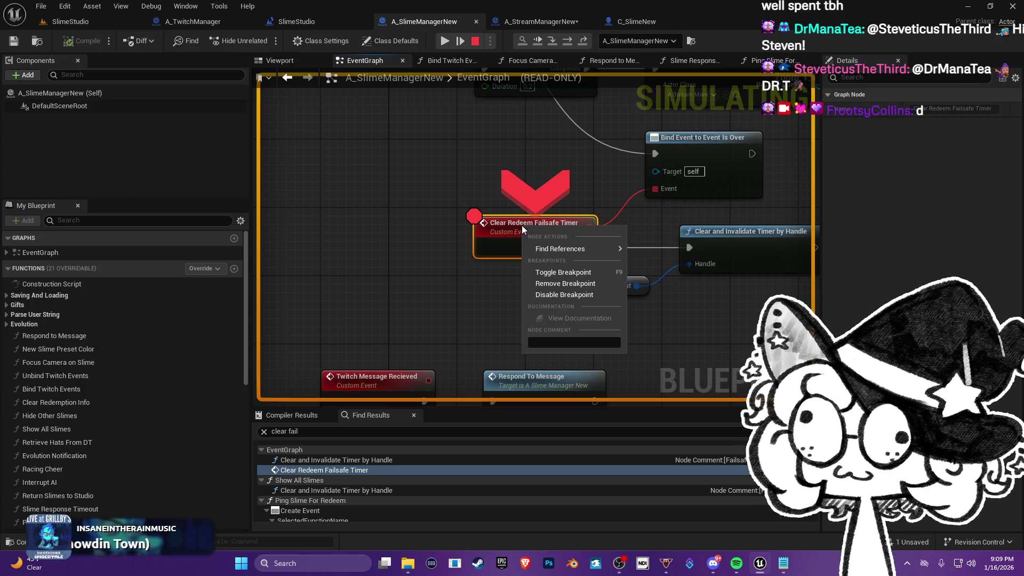
{"action": "left_click", "coordinate": [566, 295]}
{"action": "key", "text": "F5"}
{"action": "left_click", "coordinate": [474, 40]}
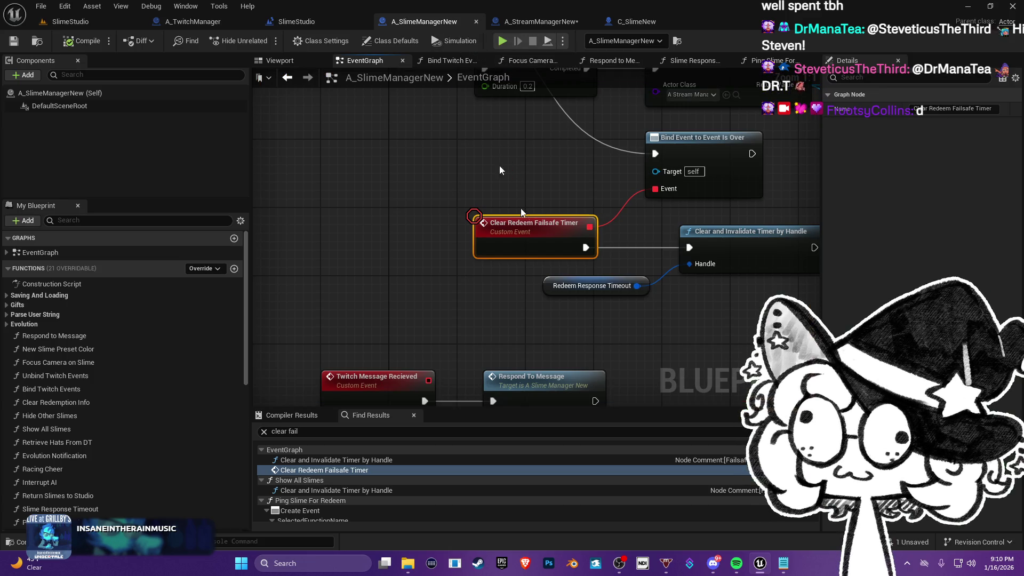
- Remove the breakpoint from the Clear Redeem Failsafe Timer event
{"action": "right_click", "coordinate": [522, 235]}
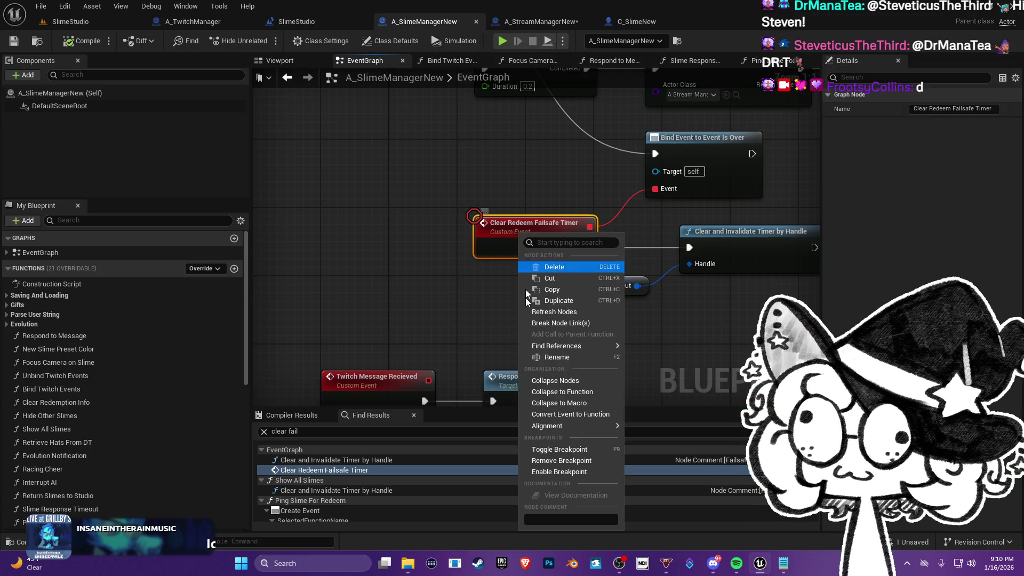
{"action": "left_click", "coordinate": [563, 460]}
{"action": "left_click_drag", "start_coordinate": [447, 151], "coordinate": [446, 196]}
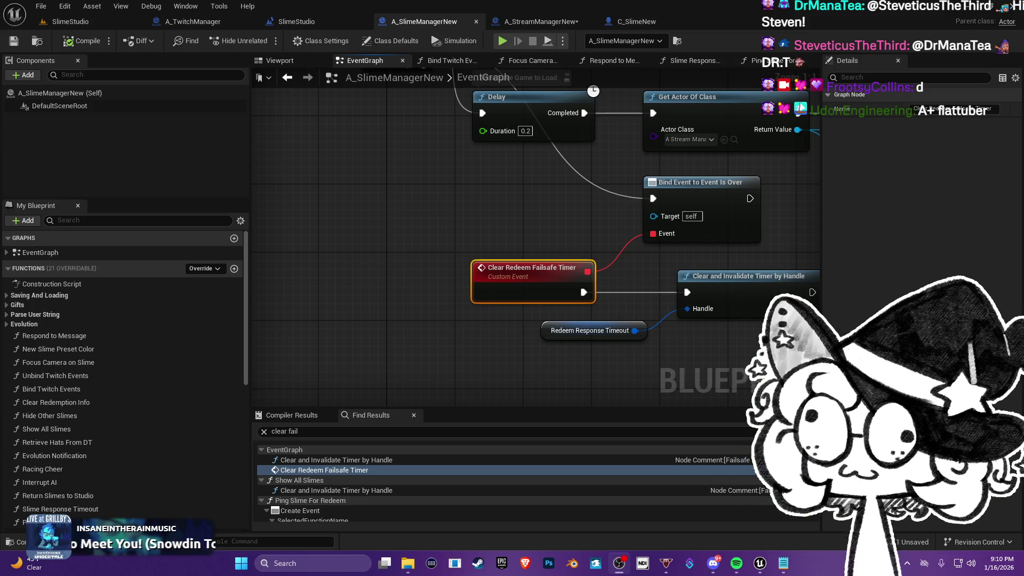
{"action": "mouse_move", "coordinate": [626, 277]}
{"action": "left_mouse_down"}
{"action": "mouse_move", "coordinate": [538, 186]}
{"action": "mouse_move", "coordinate": [549, 261]}
{"action": "mouse_move", "coordinate": [577, 125]}
{"action": "mouse_move", "coordinate": [581, 193]}
{"action": "left_mouse_up"}
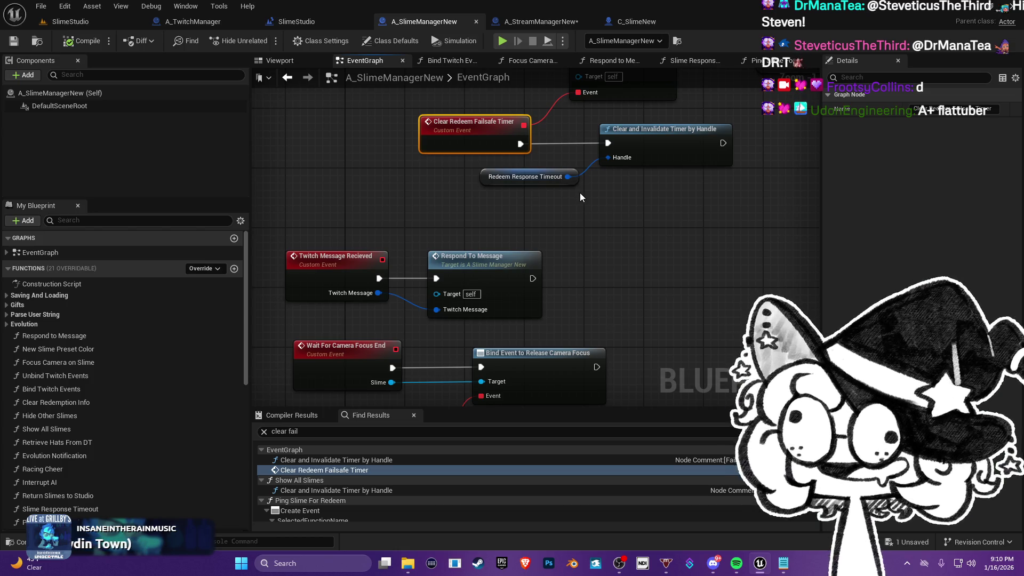
{"action": "mouse_move", "coordinate": [577, 241]}
{"action": "left_mouse_down"}
{"action": "mouse_move", "coordinate": [557, 262]}
{"action": "mouse_move", "coordinate": [560, 401]}
{"action": "left_mouse_up"}
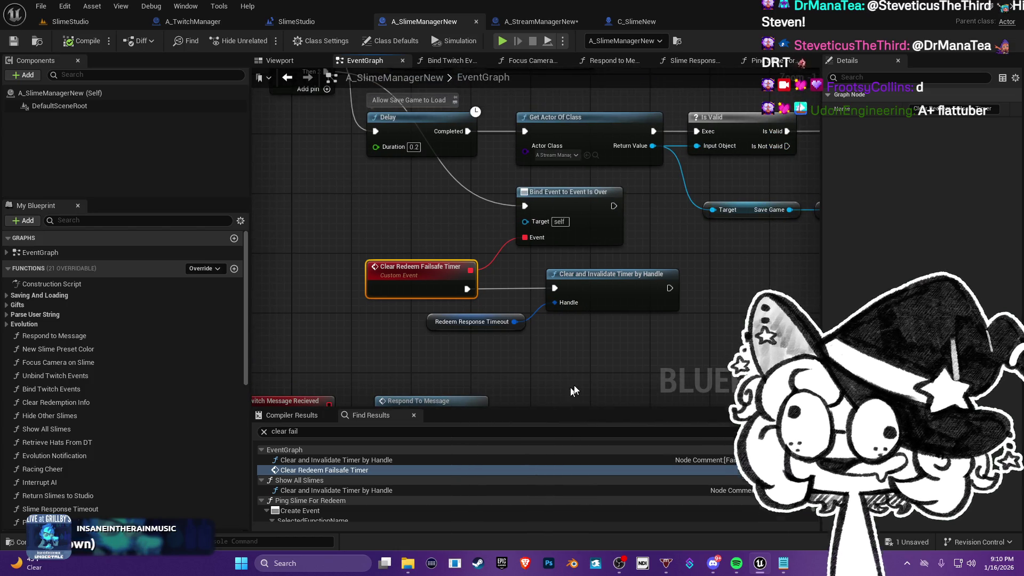
{"action": "scroll", "coordinate": [574, 391], "scroll_direction": "up", "scroll_amount": 1}
{"action": "left_click_drag", "start_coordinate": [620, 345], "coordinate": [597, 308]}
{"action": "left_click_drag", "start_coordinate": [433, 316], "coordinate": [490, 456]}
{"action": "mouse_move", "coordinate": [433, 320]}
{"action": "left_mouse_down"}
{"action": "mouse_move", "coordinate": [551, 400]}
{"action": "mouse_move", "coordinate": [517, 323]}
{"action": "mouse_move", "coordinate": [501, 308]}
{"action": "mouse_move", "coordinate": [488, 316]}
{"action": "mouse_move", "coordinate": [415, 212]}
{"action": "left_mouse_up"}
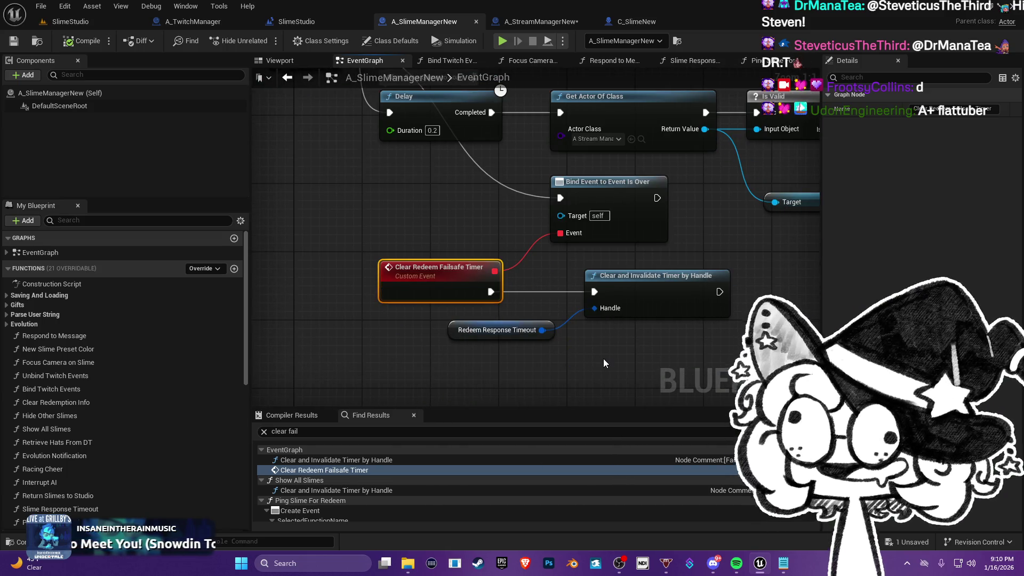
{"action": "mouse_move", "coordinate": [607, 355]}
{"action": "left_mouse_down"}
{"action": "mouse_move", "coordinate": [586, 293]}
{"action": "mouse_move", "coordinate": [564, 320]}
{"action": "left_mouse_up"}
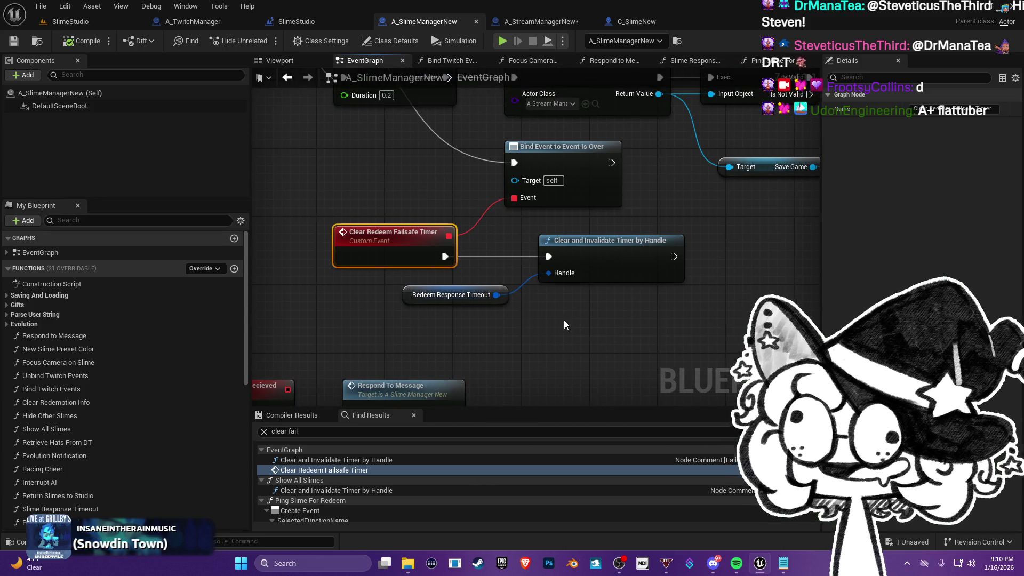
{"action": "mouse_move", "coordinate": [552, 329]}
{"action": "left_mouse_down"}
{"action": "mouse_move", "coordinate": [691, 245]}
{"action": "mouse_move", "coordinate": [565, 323]}
{"action": "left_mouse_up"}
{"action": "mouse_move", "coordinate": [643, 275]}
{"action": "left_mouse_down"}
{"action": "mouse_move", "coordinate": [542, 320]}
{"action": "mouse_move", "coordinate": [460, 285]}
{"action": "left_mouse_up"}
{"action": "mouse_move", "coordinate": [515, 301]}
{"action": "left_mouse_down"}
{"action": "mouse_move", "coordinate": [526, 320]}
{"action": "mouse_move", "coordinate": [518, 337]}
{"action": "left_mouse_up"}
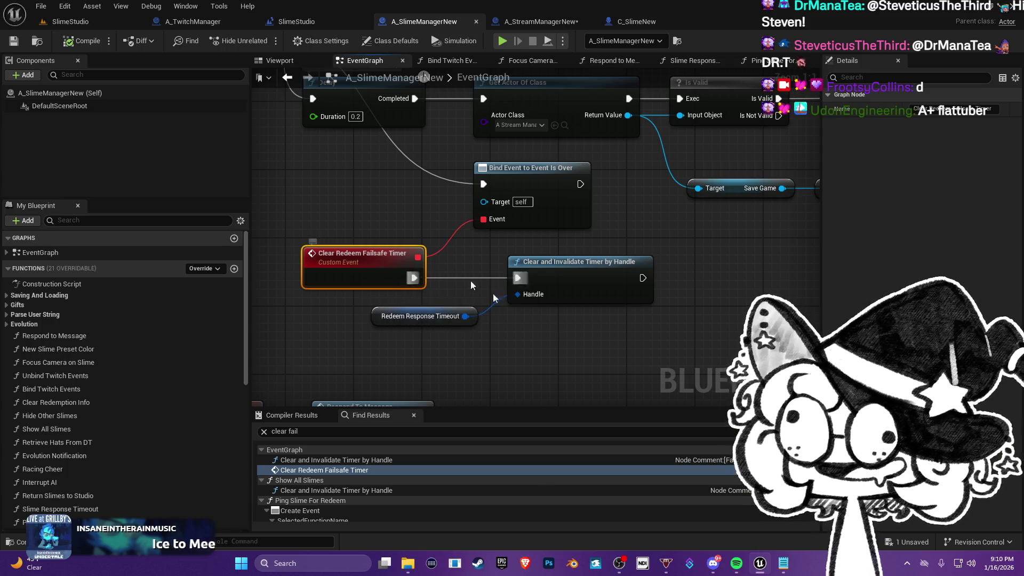
{"action": "left_click_drag", "start_coordinate": [402, 199], "coordinate": [494, 211]}
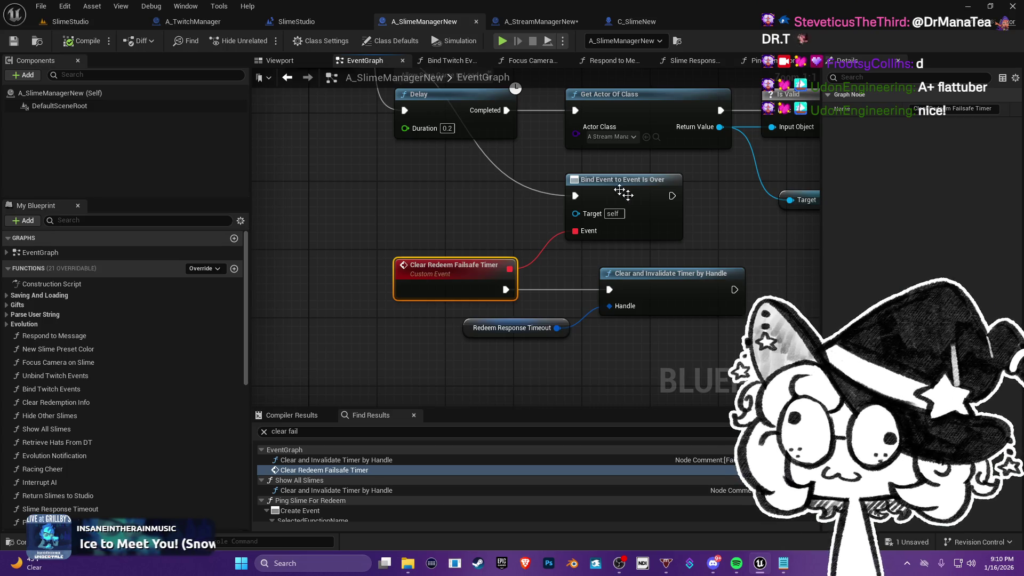
{"action": "left_click_drag", "start_coordinate": [575, 277], "coordinate": [444, 267]}
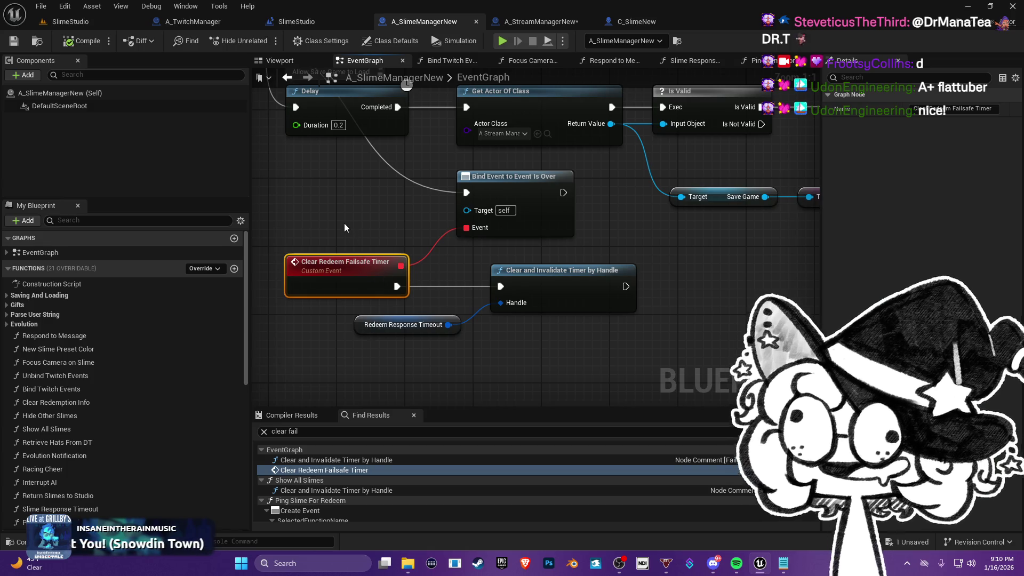
{"action": "left_click_drag", "start_coordinate": [370, 233], "coordinate": [418, 258]}
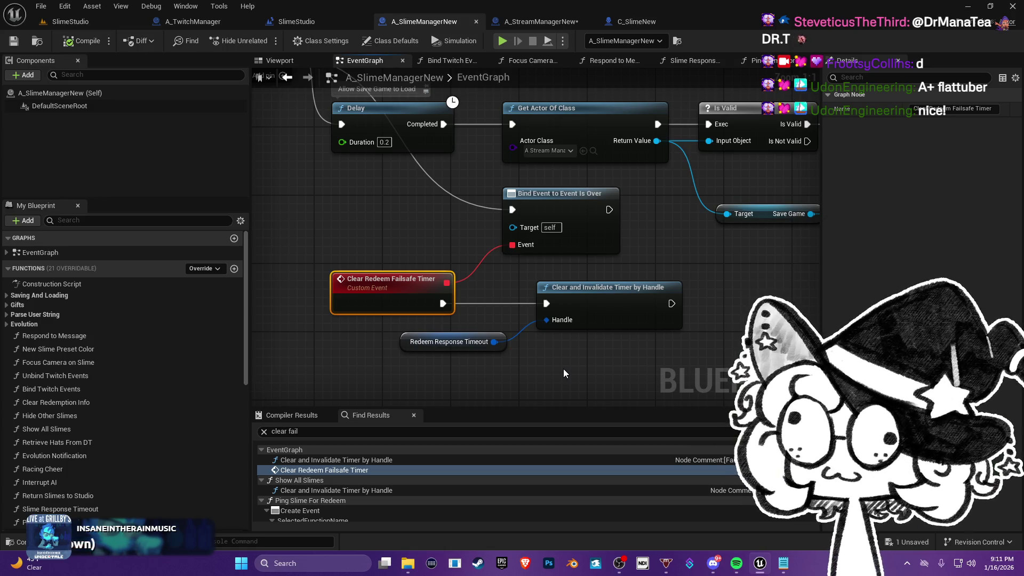
{"action": "left_click_drag", "start_coordinate": [563, 369], "coordinate": [537, 340]}
{"action": "left_click", "coordinate": [122, 22]}
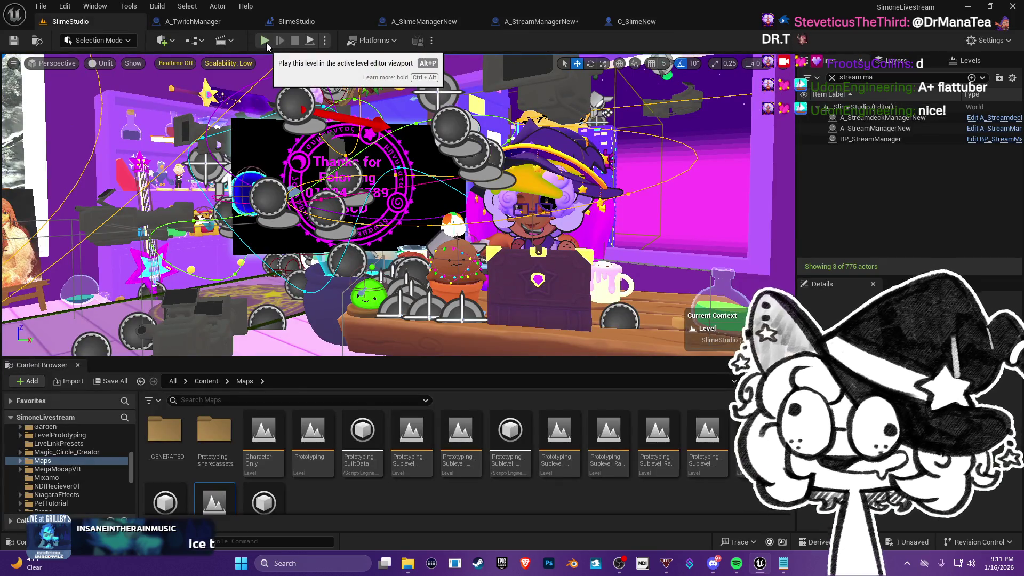
{"action": "left_click", "coordinate": [266, 44]}
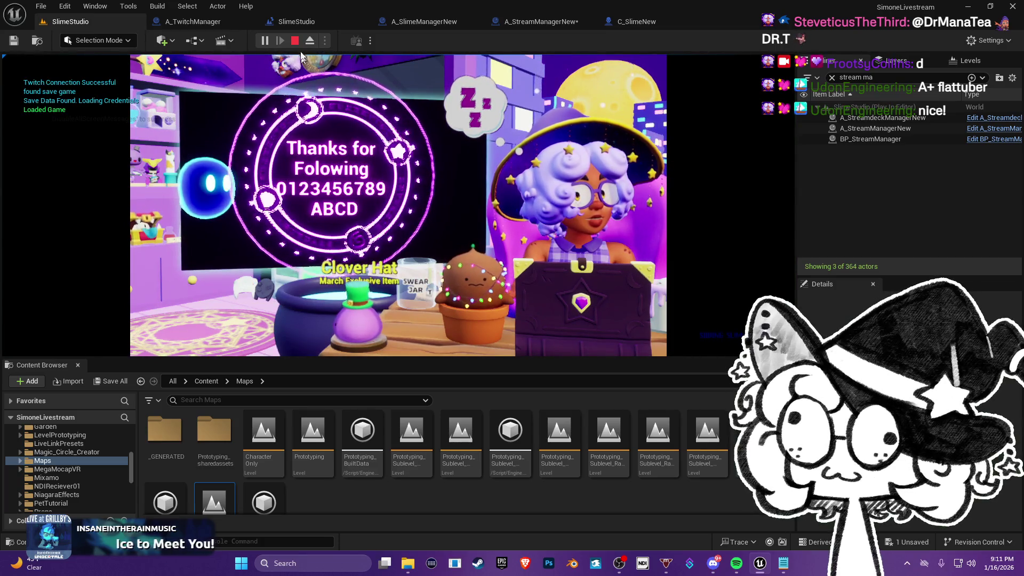
{"action": "left_click", "coordinate": [294, 42]}
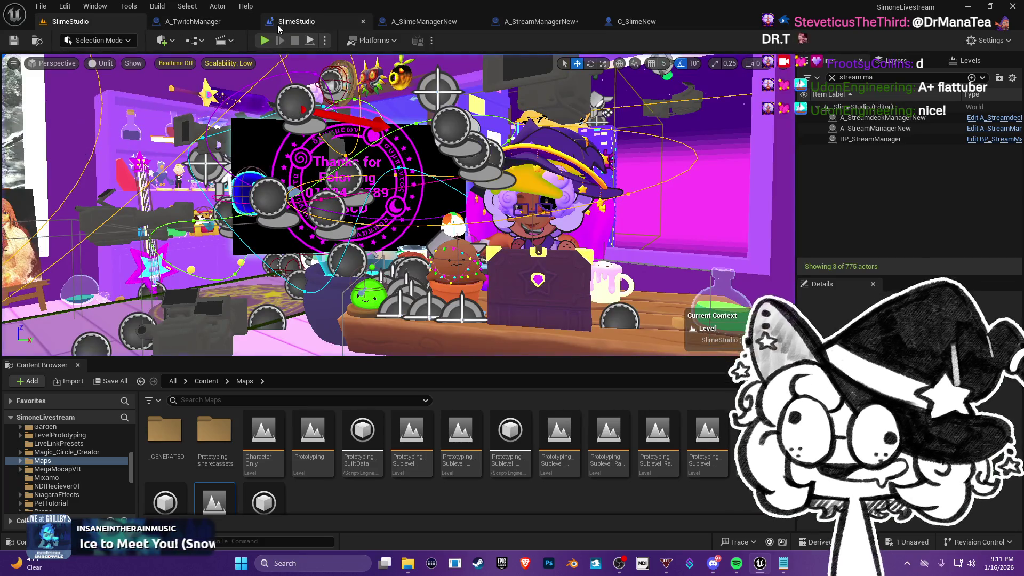
{"action": "left_click", "coordinate": [436, 24]}
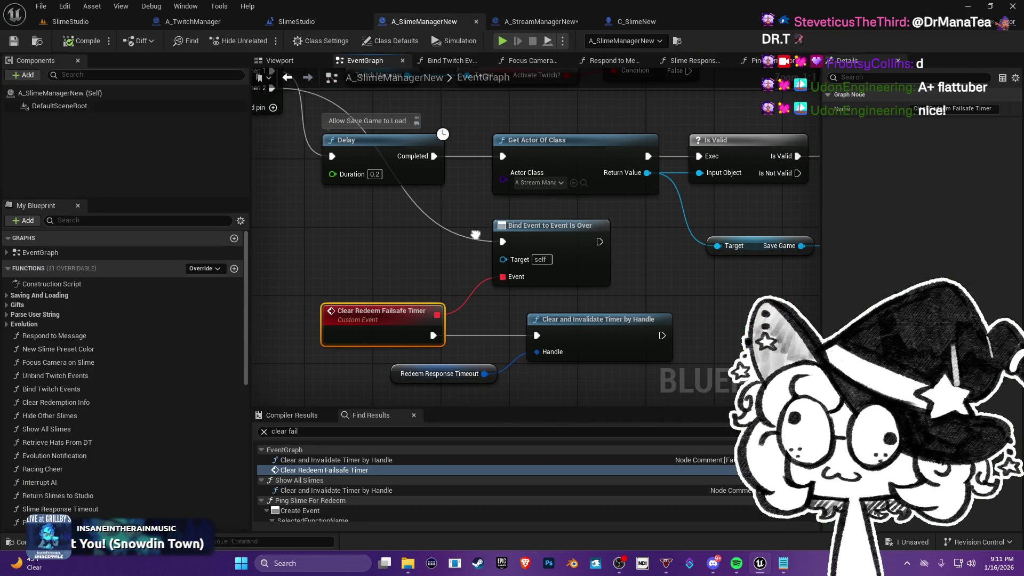
- Search 'failsafe' and jump to the Event Queue Failsafe event with its 30.0-second timer
{"action": "mouse_move", "coordinate": [476, 235]}
{"action": "left_mouse_down"}
{"action": "mouse_move", "coordinate": [544, 314]}
{"action": "mouse_move", "coordinate": [591, 347]}
{"action": "left_mouse_up"}
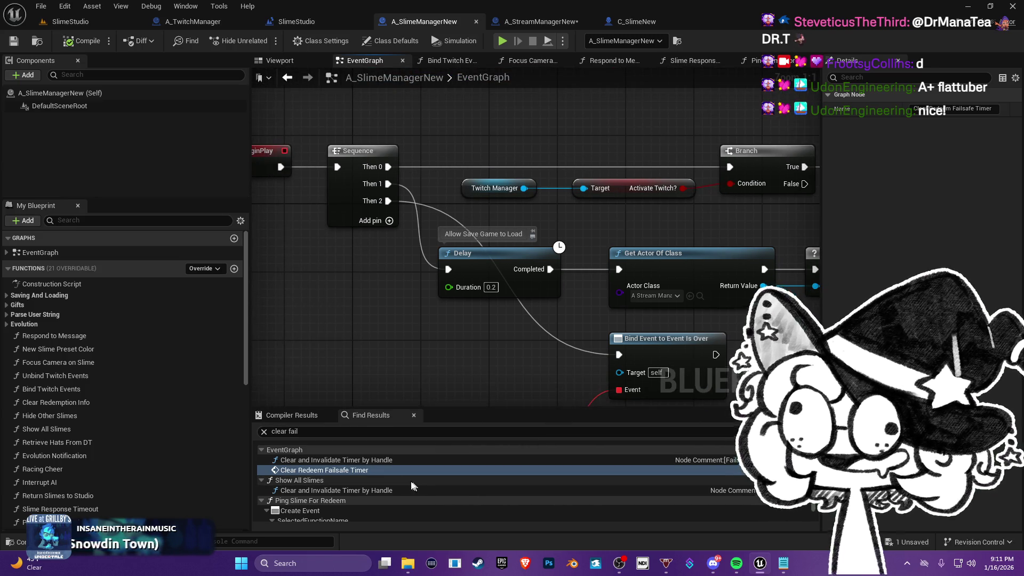
{"action": "left_click", "coordinate": [317, 436]}
{"action": "type", "text": "failsafe"}
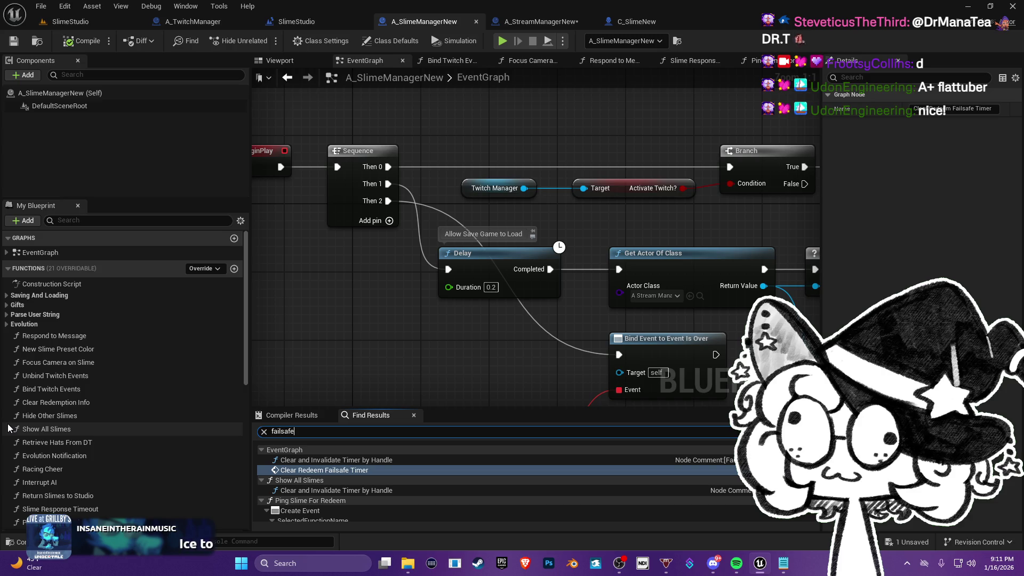
{"action": "key", "text": "Return"}
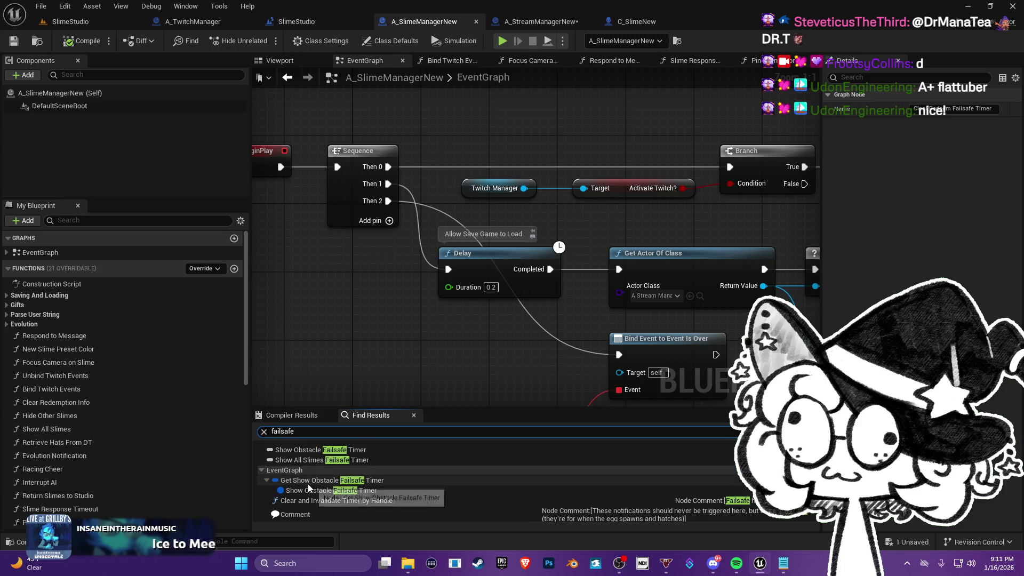
{"action": "scroll", "coordinate": [320, 475], "scroll_direction": "down", "scroll_amount": 4}
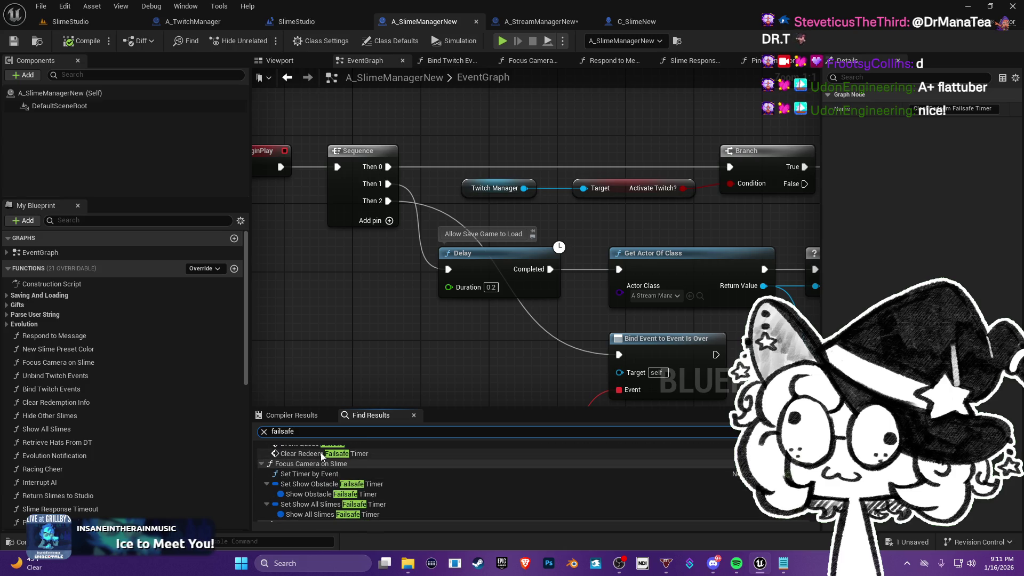
{"action": "double_click", "coordinate": [320, 462]}
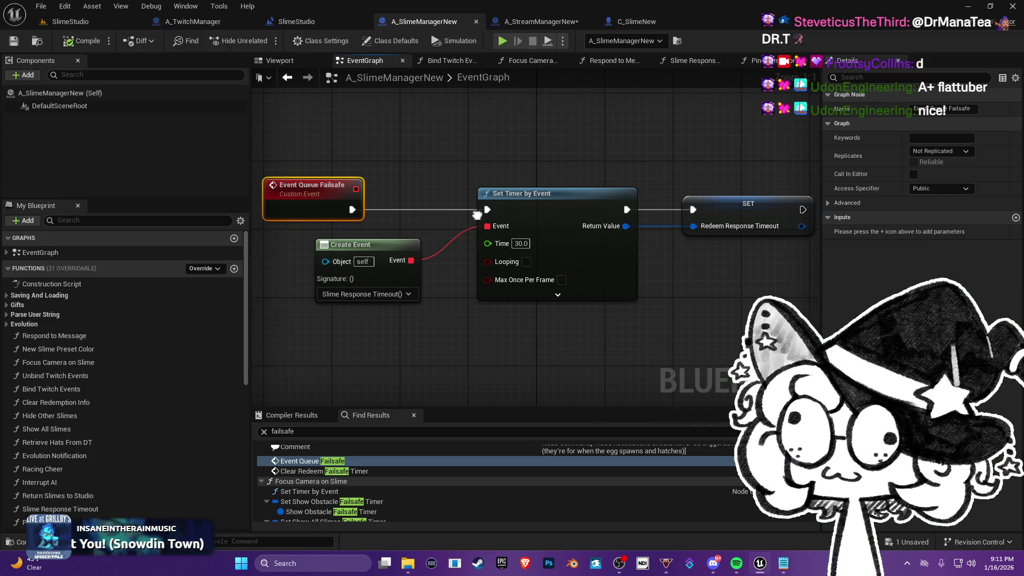
{"action": "left_click", "coordinate": [322, 431]}
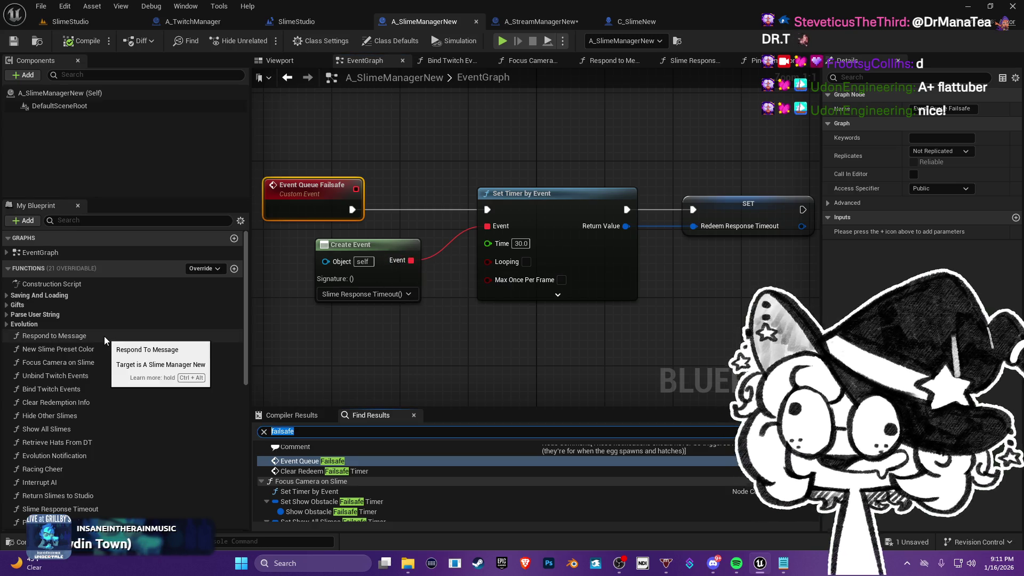
- Search this blueprint for 'slime response time' and open the Slime Response Timeout function
{"action": "type", "text": "slime response time"}
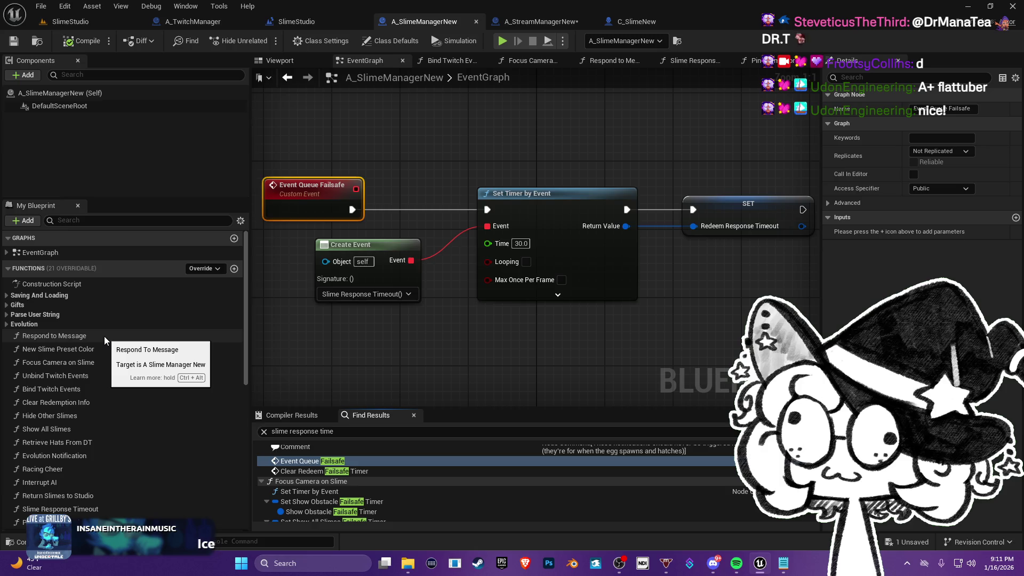
{"action": "key", "text": "ctrl+shift+f"}
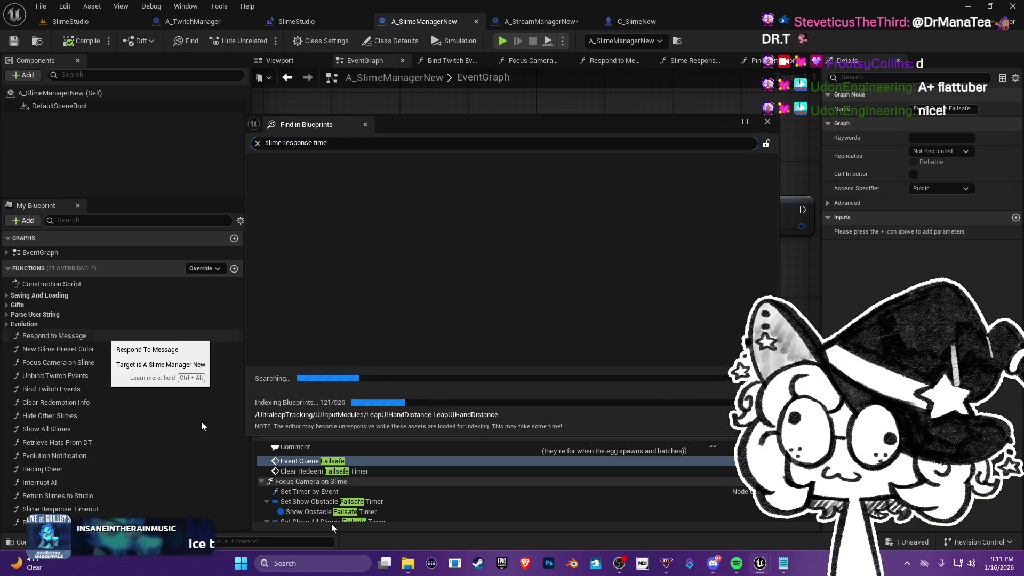
{"action": "key", "text": "Escape"}
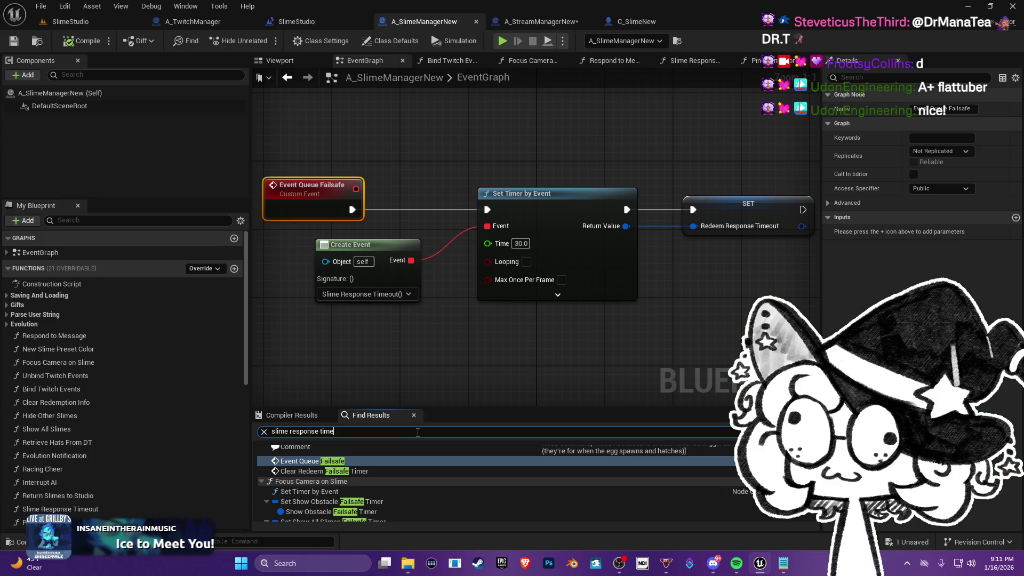
{"action": "key", "text": "Return"}
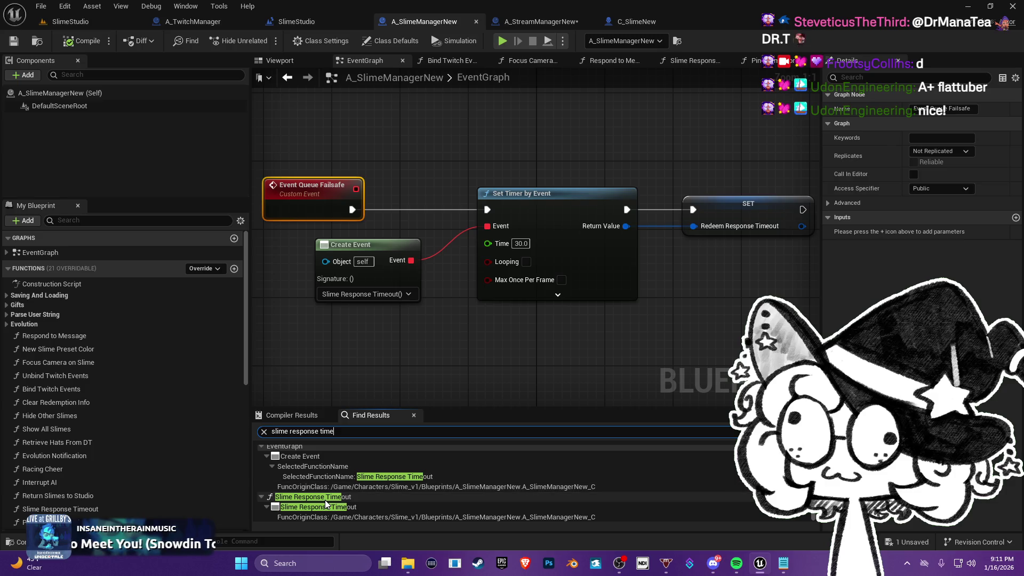
{"action": "double_click", "coordinate": [336, 496]}
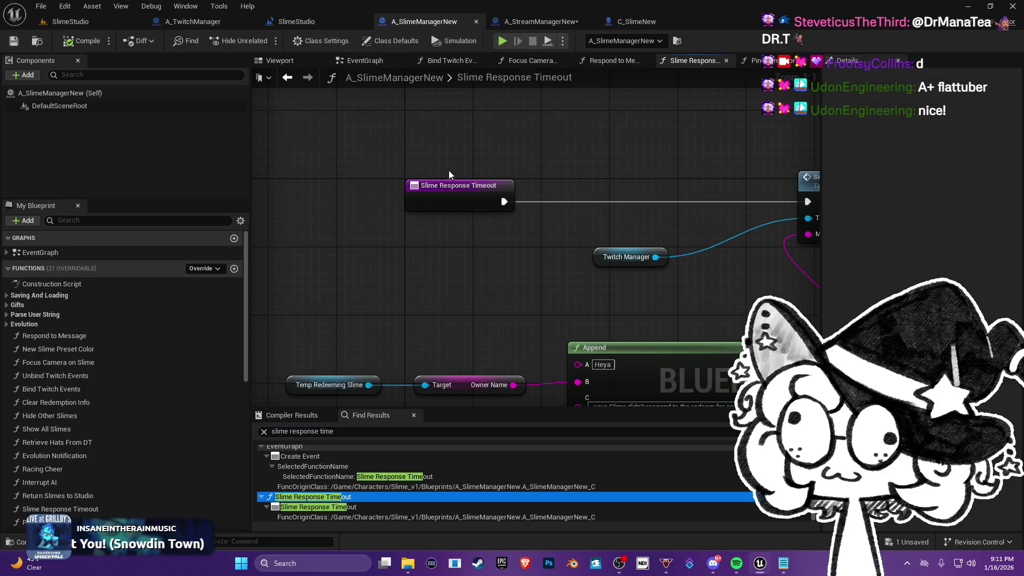
- Add a breakpoint to the Slime Response Timeout entry node and return to the EventGraph
{"action": "right_click", "coordinate": [450, 171]}
{"action": "key", "text": "Escape"}
{"action": "right_click", "coordinate": [425, 192]}
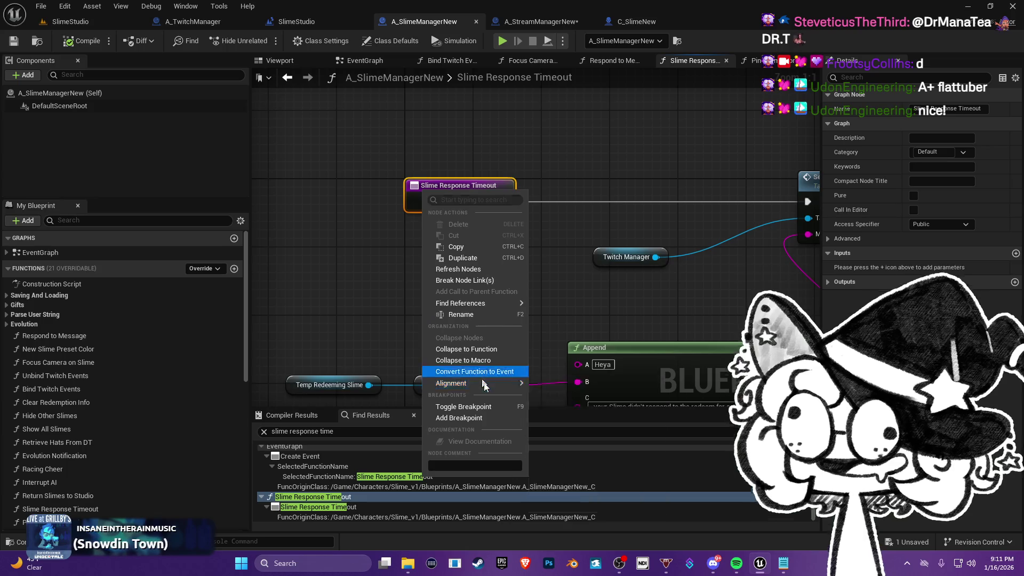
{"action": "left_click", "coordinate": [471, 418]}
{"action": "mouse_move", "coordinate": [667, 250]}
{"action": "left_mouse_down"}
{"action": "mouse_move", "coordinate": [404, 264]}
{"action": "mouse_move", "coordinate": [2, 240]}
{"action": "mouse_move", "coordinate": [440, 204]}
{"action": "mouse_move", "coordinate": [552, 208]}
{"action": "mouse_move", "coordinate": [647, 230]}
{"action": "left_mouse_up"}
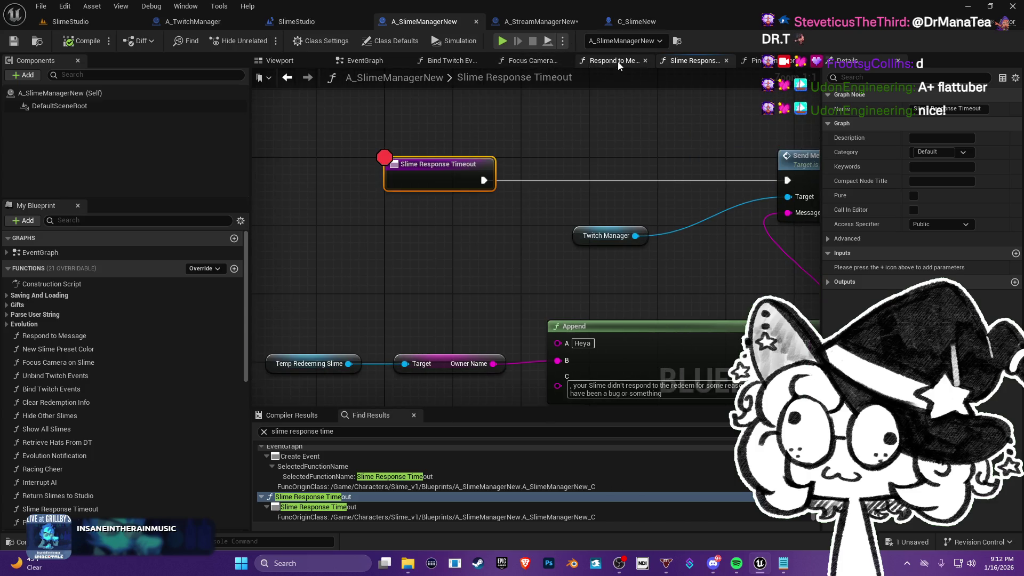
{"action": "left_click", "coordinate": [366, 62]}
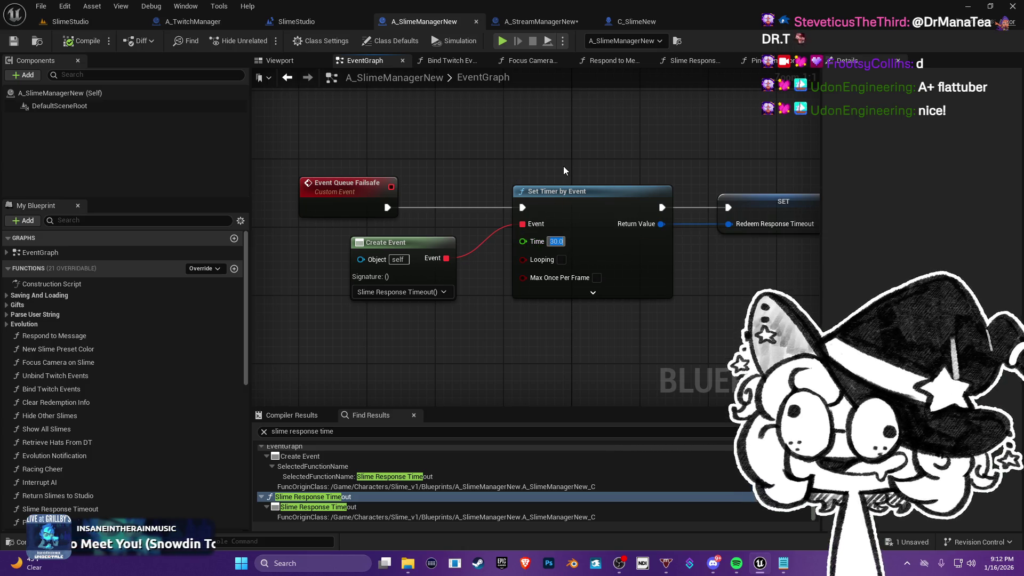
- Set the failsafe Set Timer by Event time to 20 seconds, then switch back to the SlimeStudio level
{"action": "type", "text": "20"}
{"action": "key", "text": "Return"}
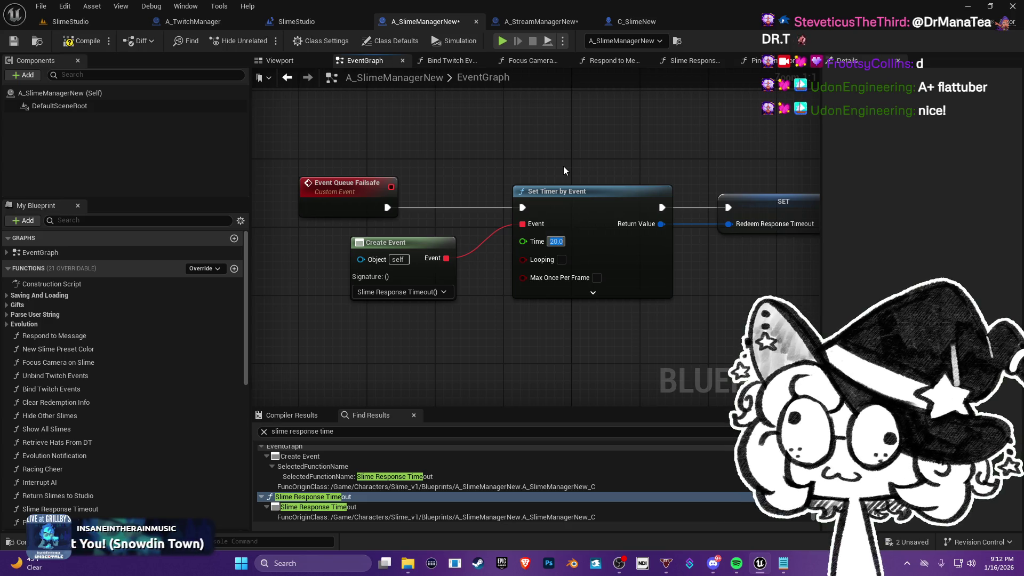
{"action": "left_click", "coordinate": [587, 153]}
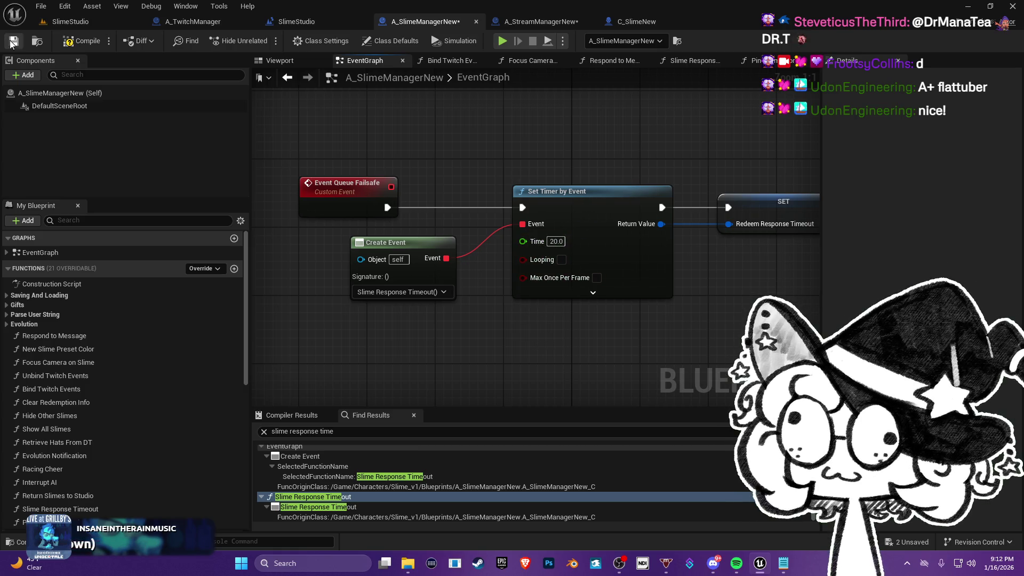
{"action": "left_click", "coordinate": [71, 21]}
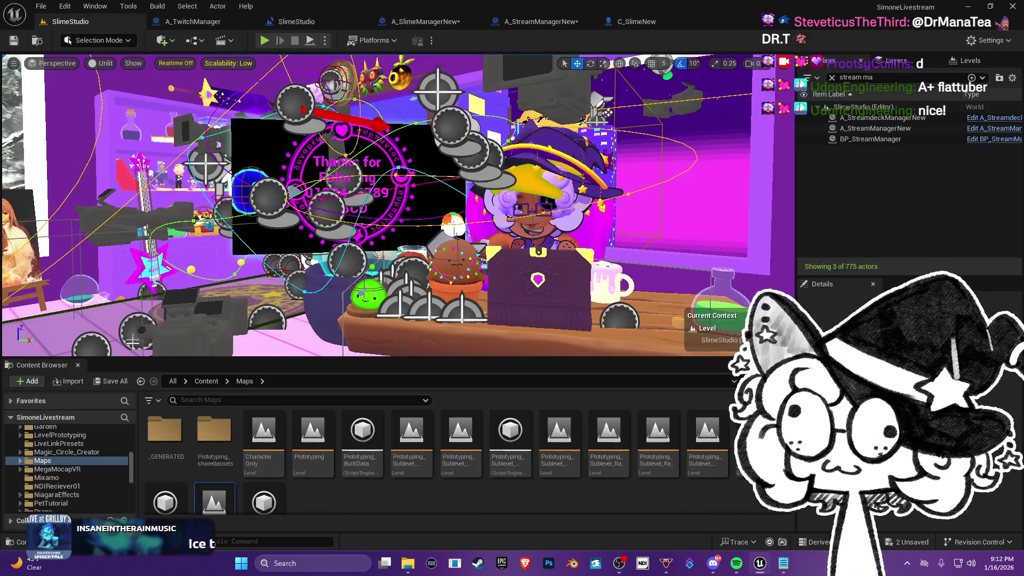
- Save both A_SlimeManagerNew and A_StreamManagerNew blueprints, then start playing the level
{"action": "left_click", "coordinate": [111, 381]}
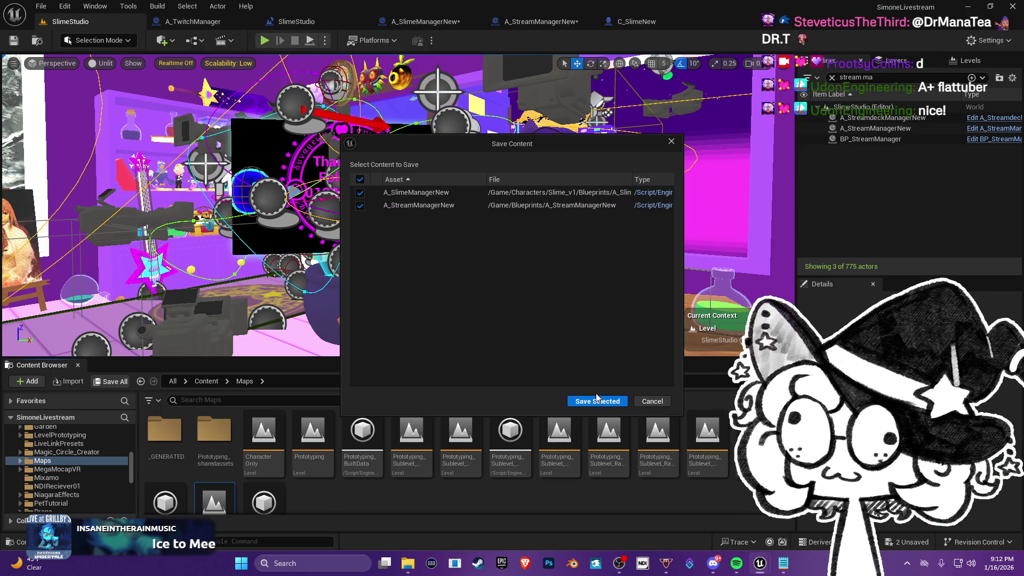
{"action": "left_click", "coordinate": [597, 401]}
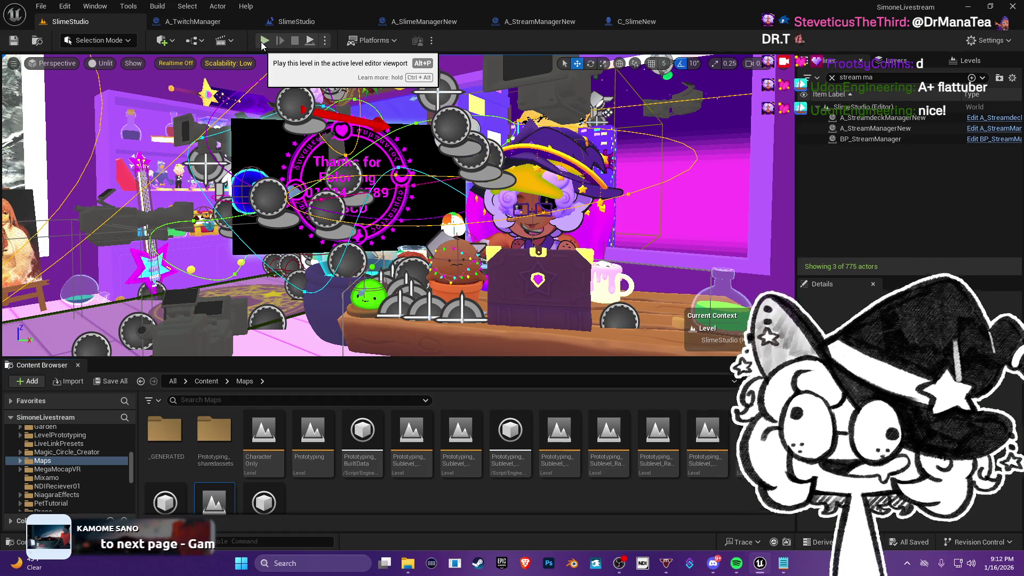
{"action": "left_click", "coordinate": [263, 42]}
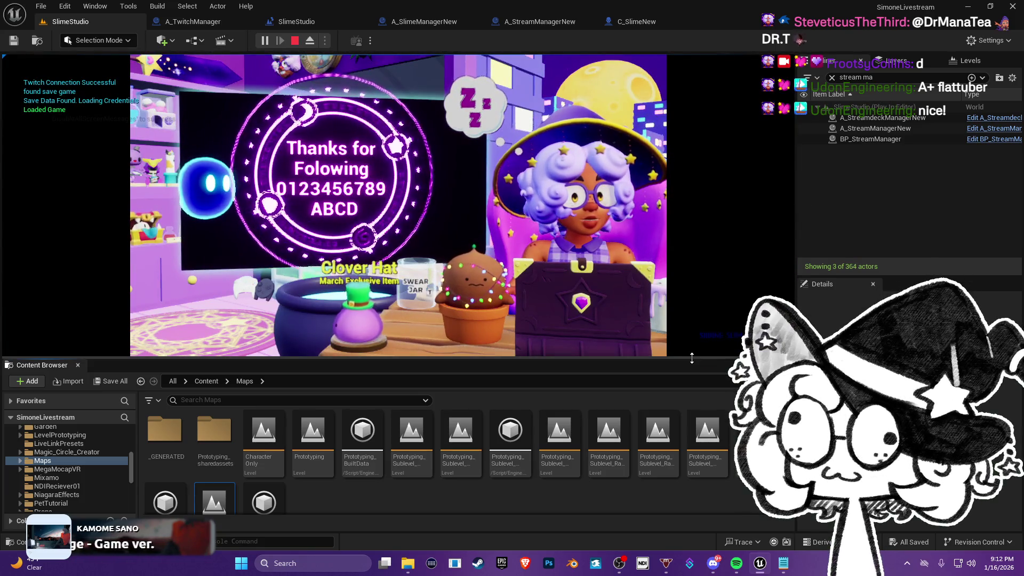
- Drag the viewport/Content Browser splitter down to enlarge the running game view
{"action": "left_click_drag", "start_coordinate": [692, 358], "coordinate": [692, 416]}
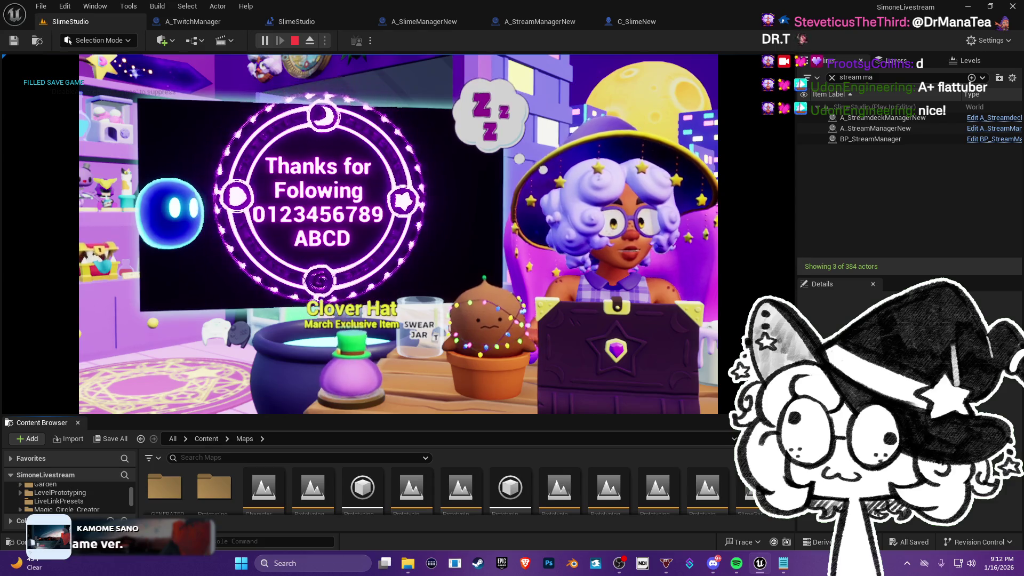
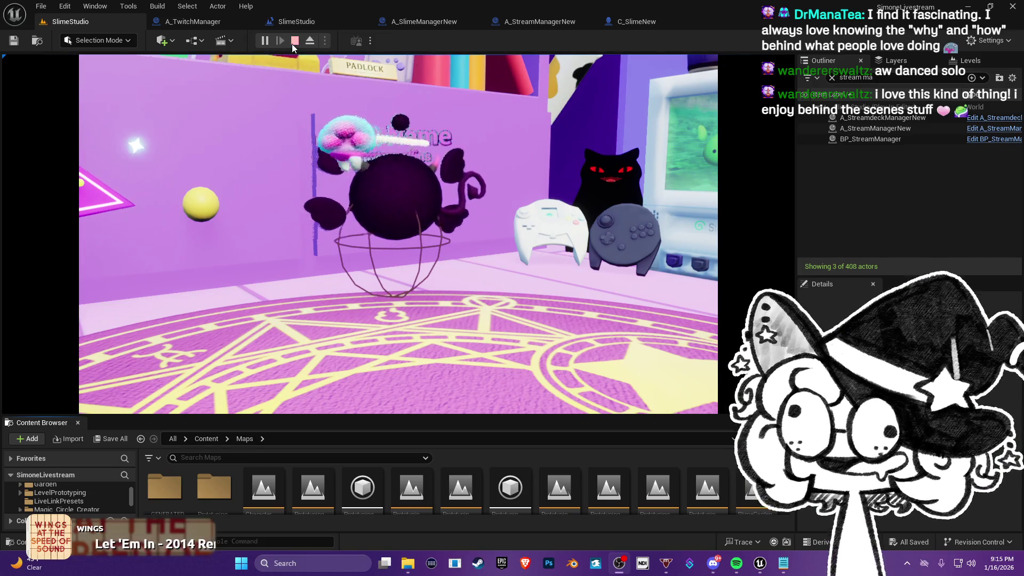
- Stop the game preview and bring up the C_SlimeNew blueprint's EventGraph
{"action": "left_click", "coordinate": [297, 43]}
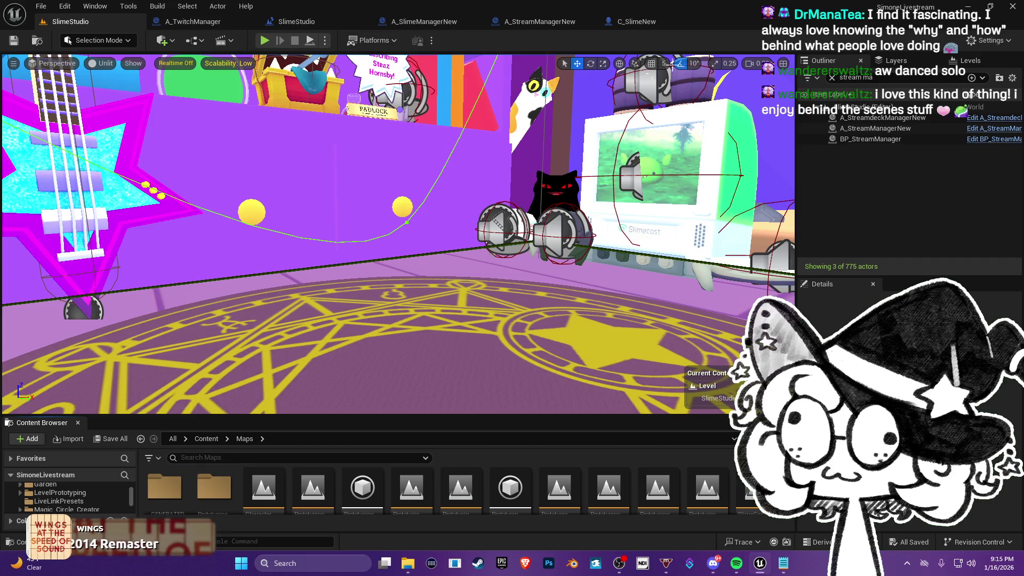
{"action": "left_click", "coordinate": [645, 23]}
{"action": "scroll", "coordinate": [393, 265], "scroll_direction": "down", "scroll_amount": 6}
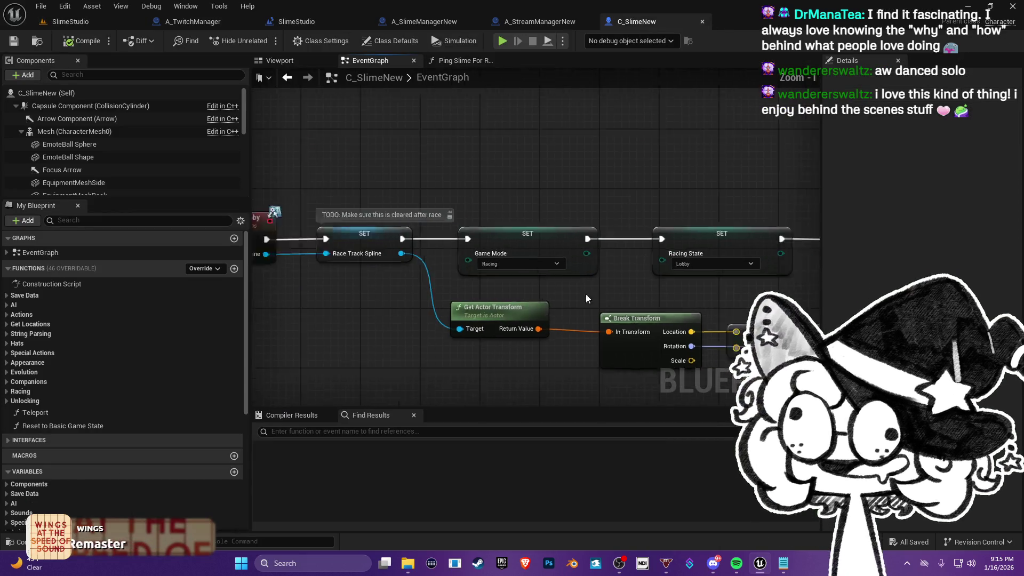
- Search the blueprint for 'fail' and jump to Set AI Paused Failsafe Timer in Toggle AI Timer
{"action": "scroll", "coordinate": [455, 251], "scroll_direction": "up", "scroll_amount": 4}
{"action": "left_click_drag", "start_coordinate": [471, 270], "coordinate": [434, 165]}
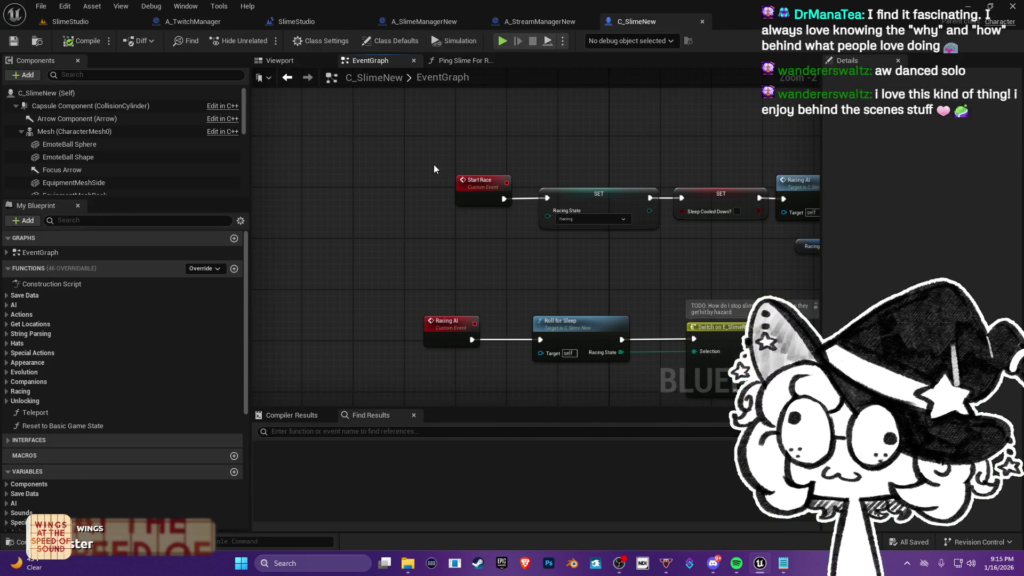
{"action": "left_click", "coordinate": [357, 431]}
{"action": "type", "text": "failsafe"}
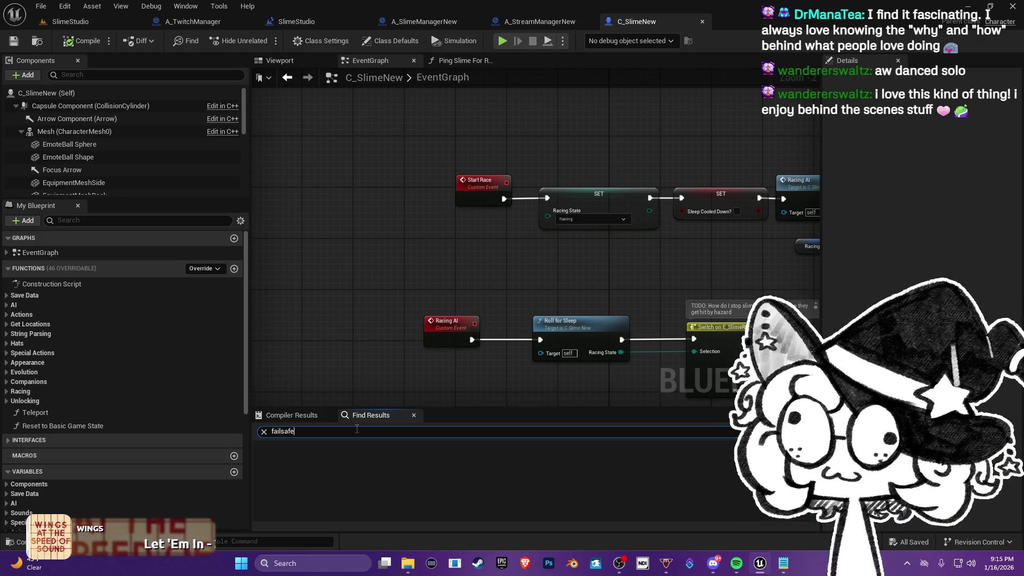
{"action": "key", "text": "Return"}
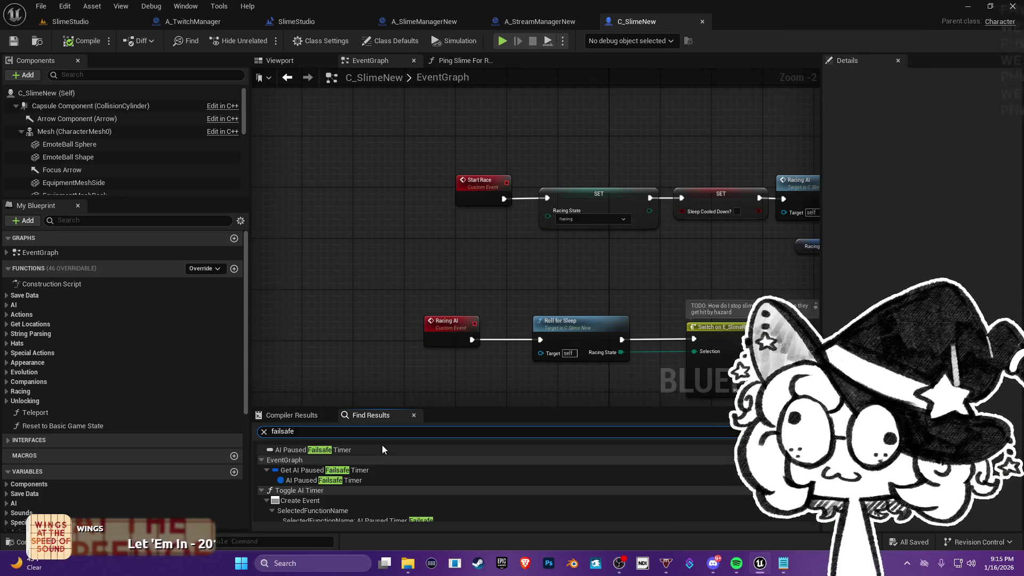
{"action": "scroll", "coordinate": [355, 465], "scroll_direction": "down", "scroll_amount": 1}
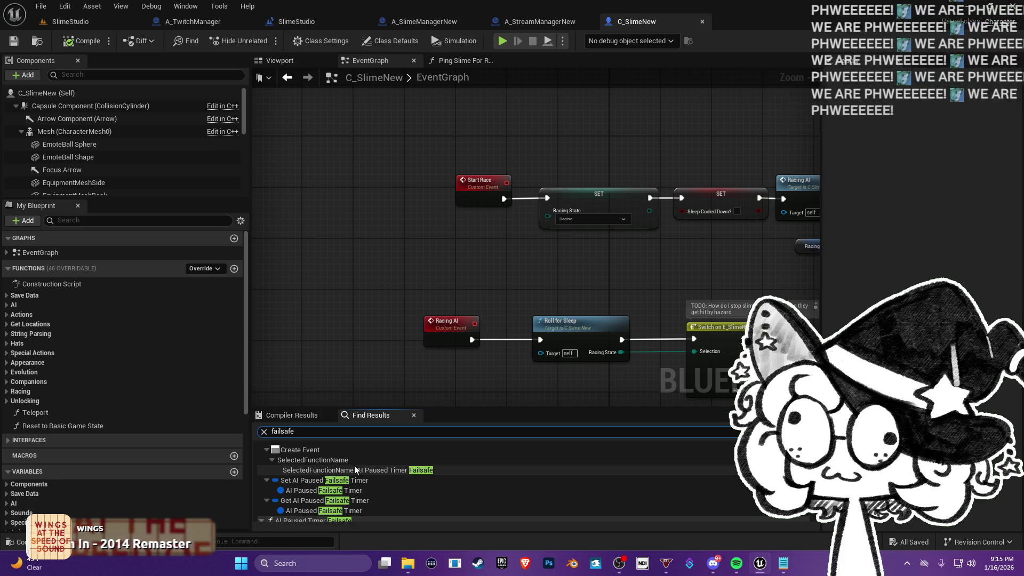
{"action": "scroll", "coordinate": [345, 481], "scroll_direction": "down", "scroll_amount": 1}
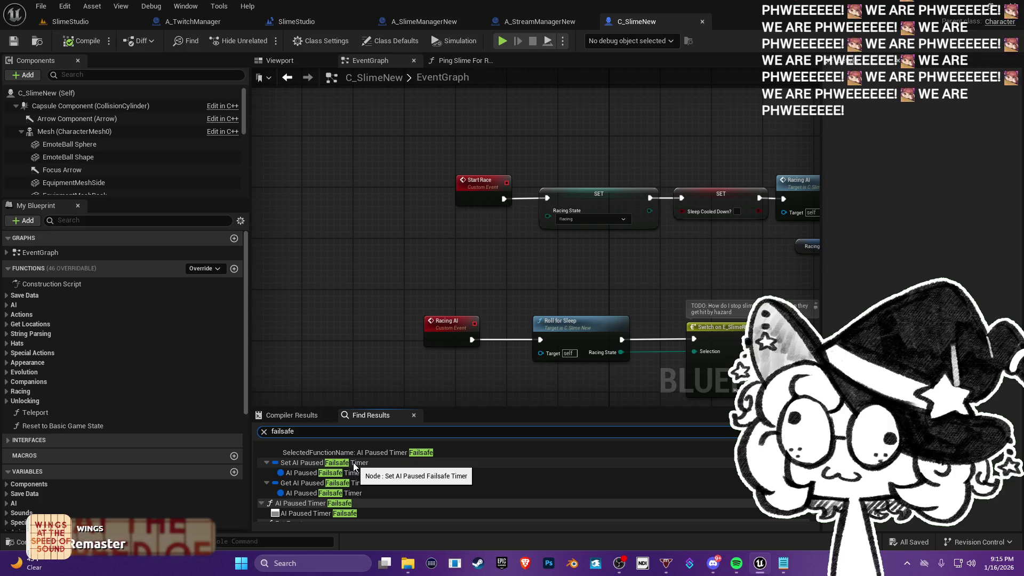
{"action": "left_click", "coordinate": [354, 467]}
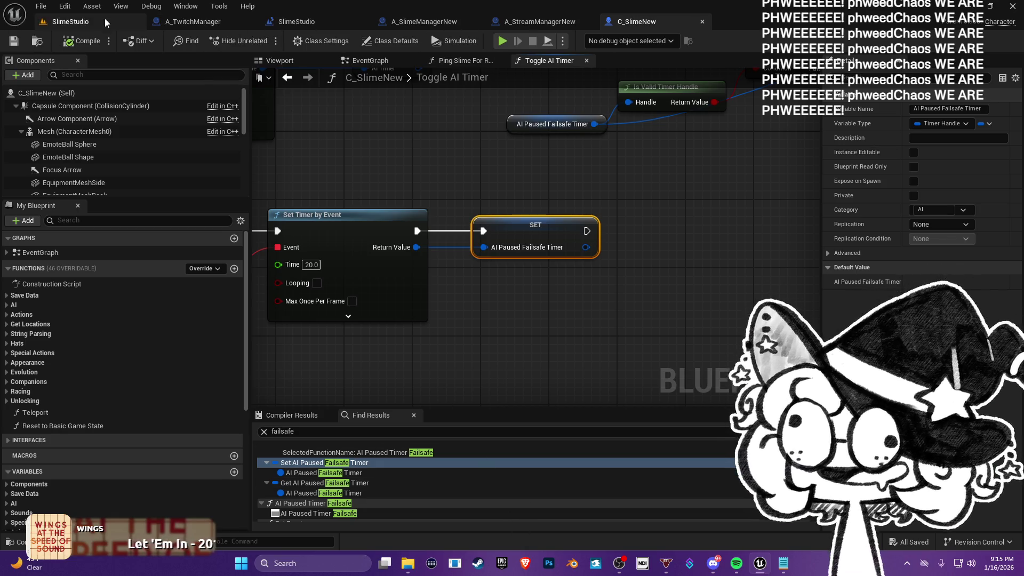
- Return from the C_SlimeNew blueprint to the SlimeStudio level
{"action": "left_click", "coordinate": [88, 20]}
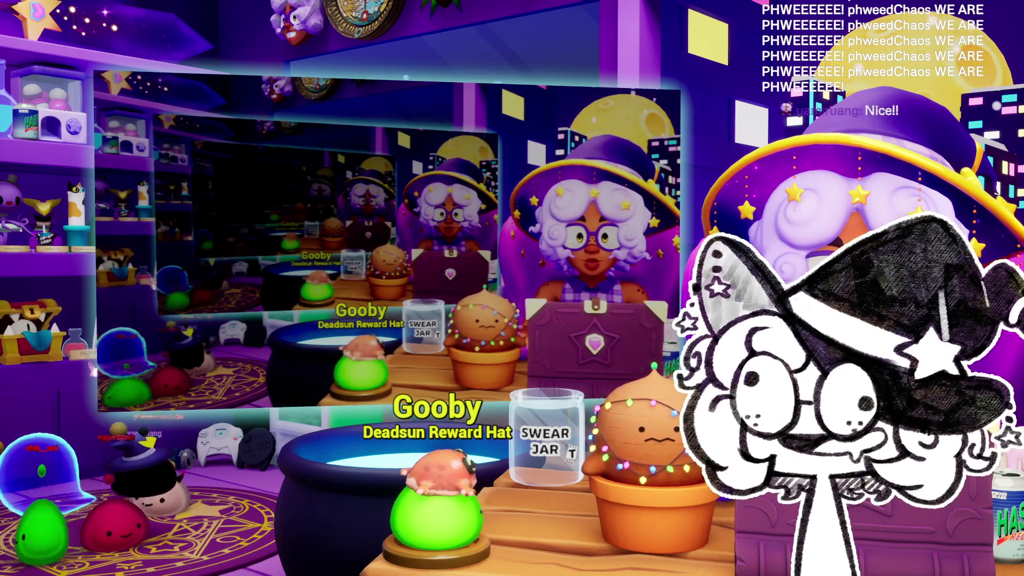
- Bring Spotify with the Chill Stream Tunes playlist to the front from the taskbar
{"action": "key", "text": "super"}
{"action": "left_click", "coordinate": [725, 569]}
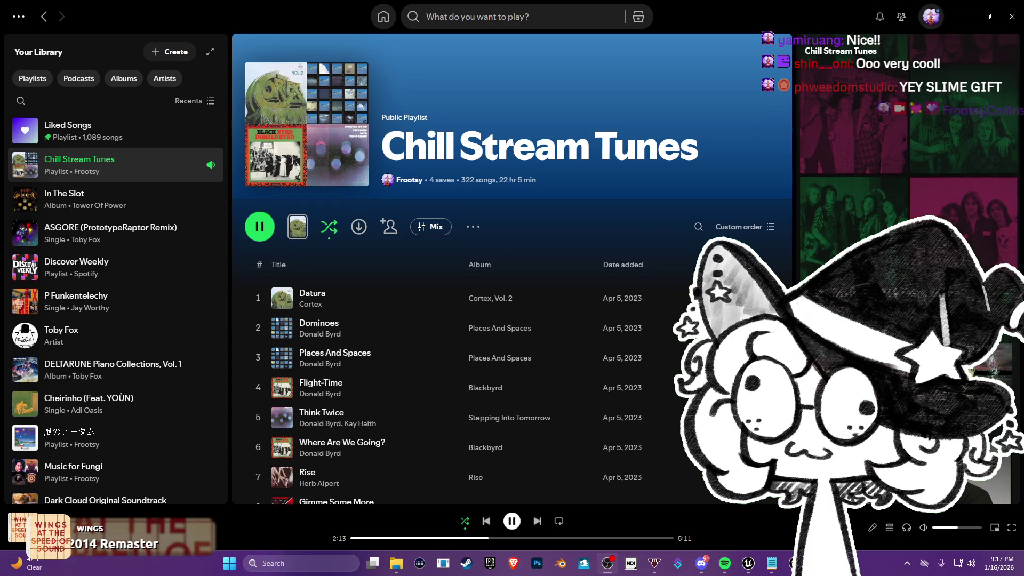
- Minimize the Spotify window to reveal the game scene
{"action": "left_click", "coordinate": [965, 18]}
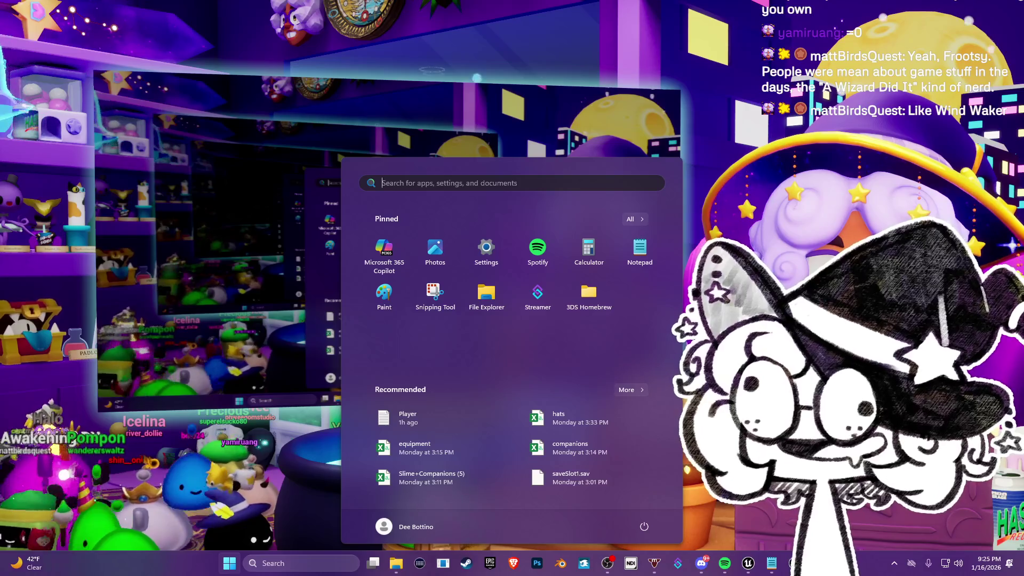
- Close the Start menu and resume 'Runaway Love' from Spotify's taskbar preview
{"action": "left_click", "coordinate": [796, 267]}
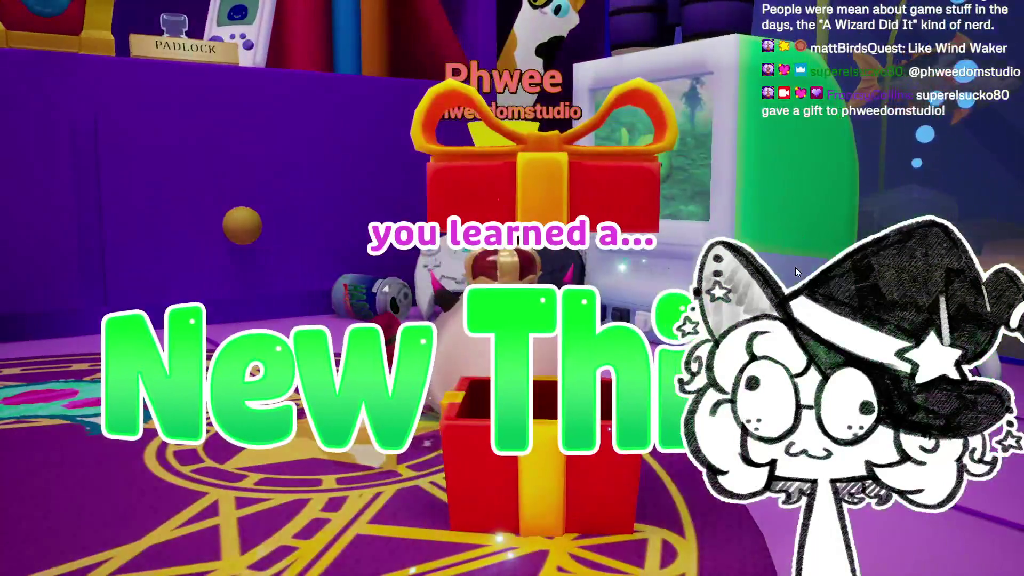
{"action": "key", "text": "super"}
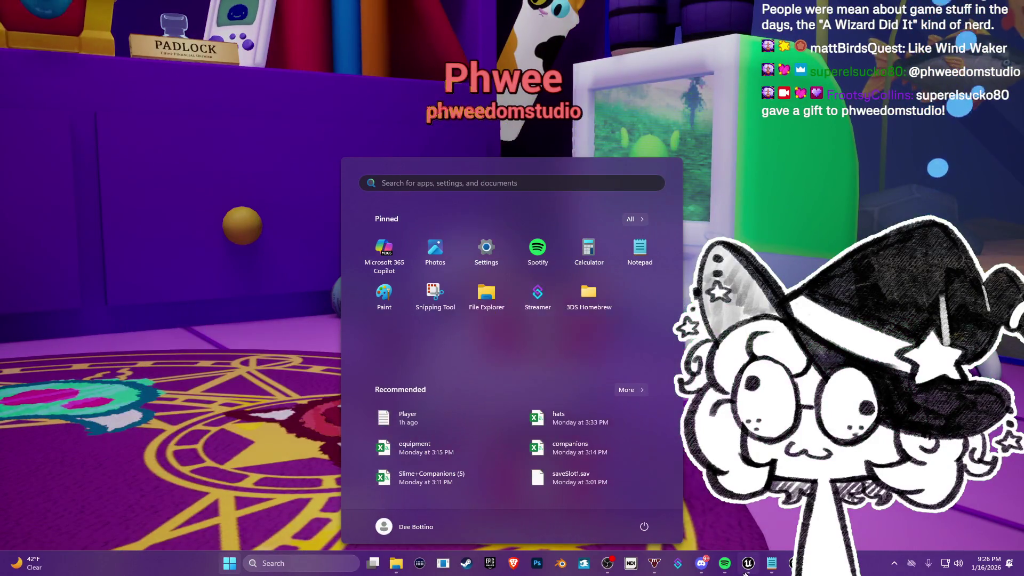
{"action": "mouse_move", "coordinate": [733, 571]}
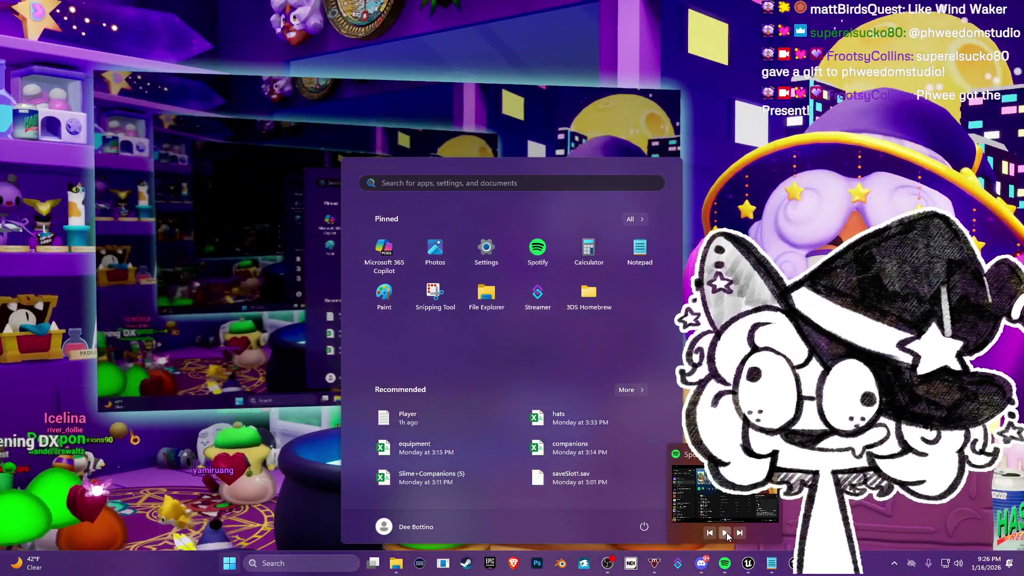
{"action": "left_click", "coordinate": [727, 532]}
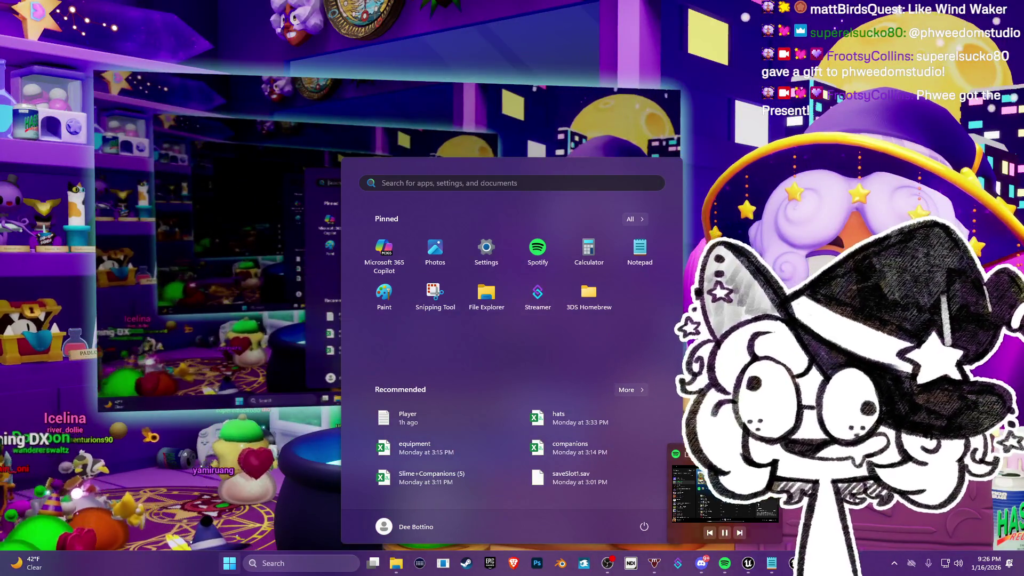
{"action": "left_click", "coordinate": [750, 84]}
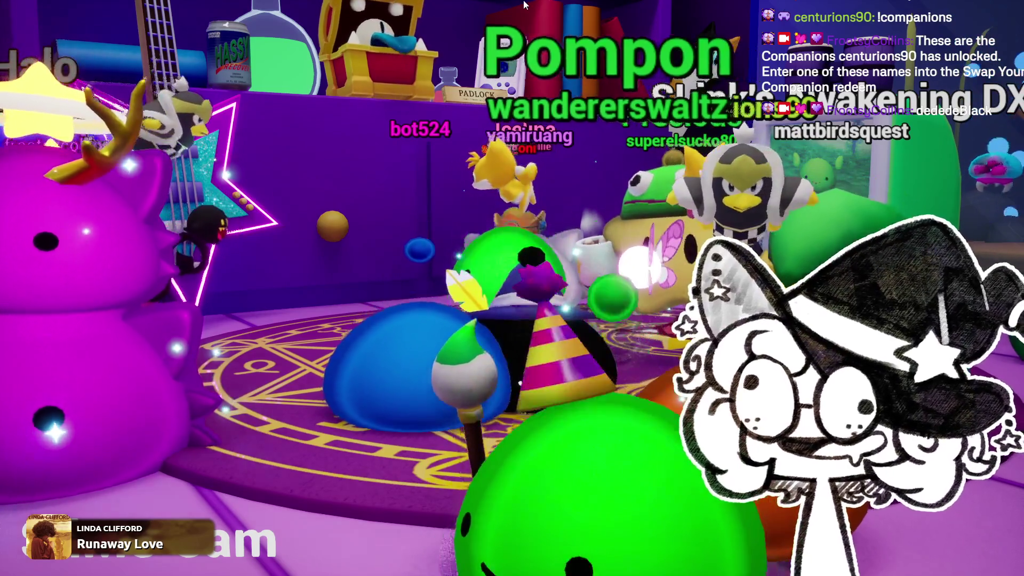
- Bring Unreal Editor with the SlimeStudio level back to the front via the taskbar
{"action": "key", "text": "super"}
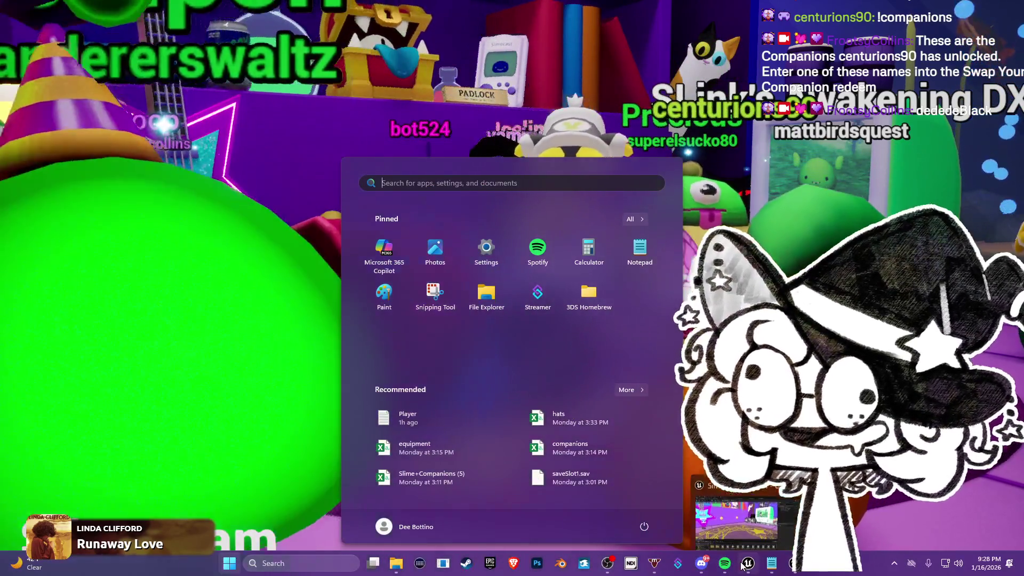
{"action": "mouse_move", "coordinate": [766, 564]}
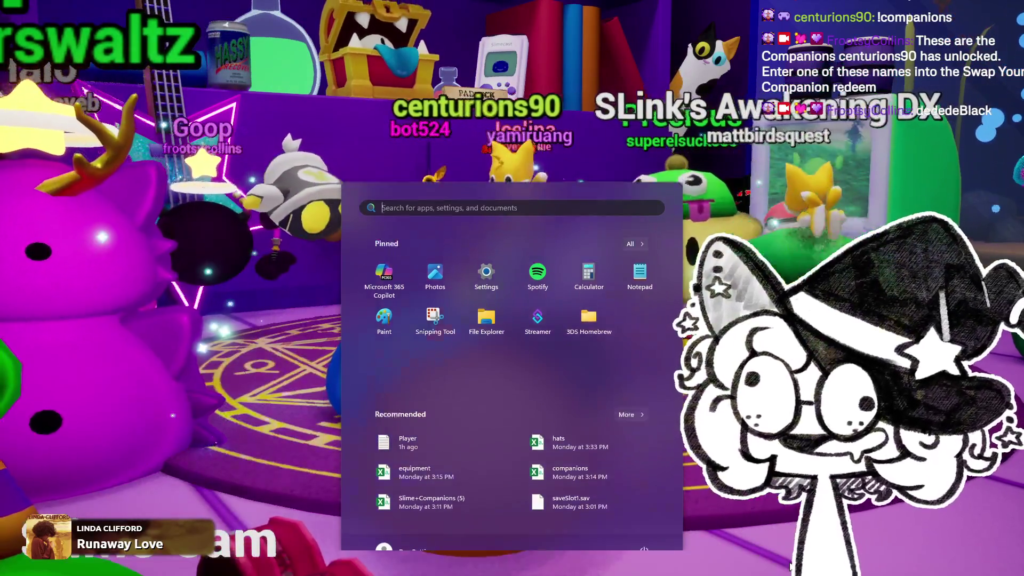
{"action": "left_click", "coordinate": [766, 564]}
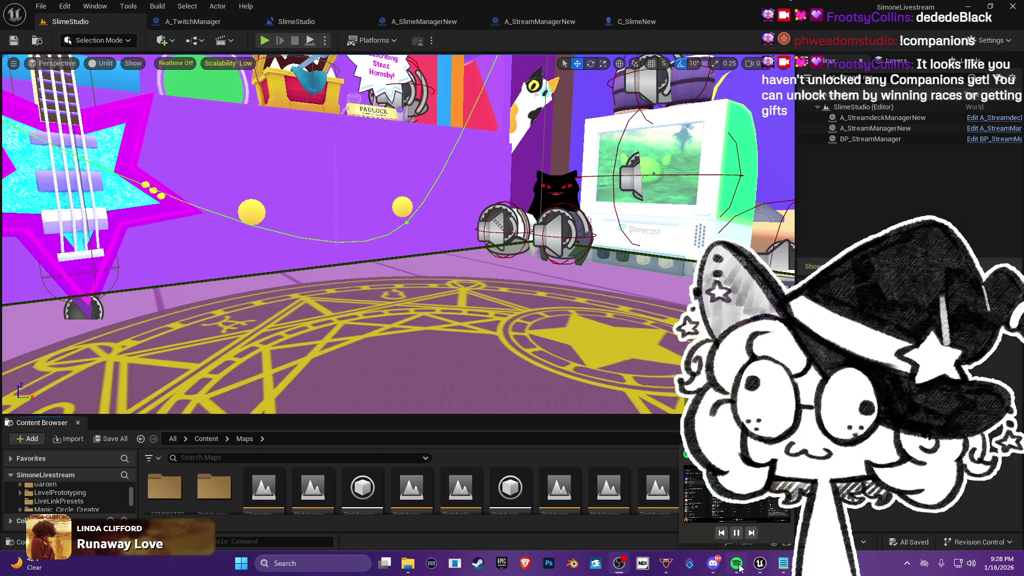
- Fly the viewport camera toward the desk and chair, then switch to the Frootsy's Puppet Show website
{"action": "key", "text": "p"}
{"action": "left_click_drag", "start_coordinate": [530, 242], "coordinate": [529, 243]}
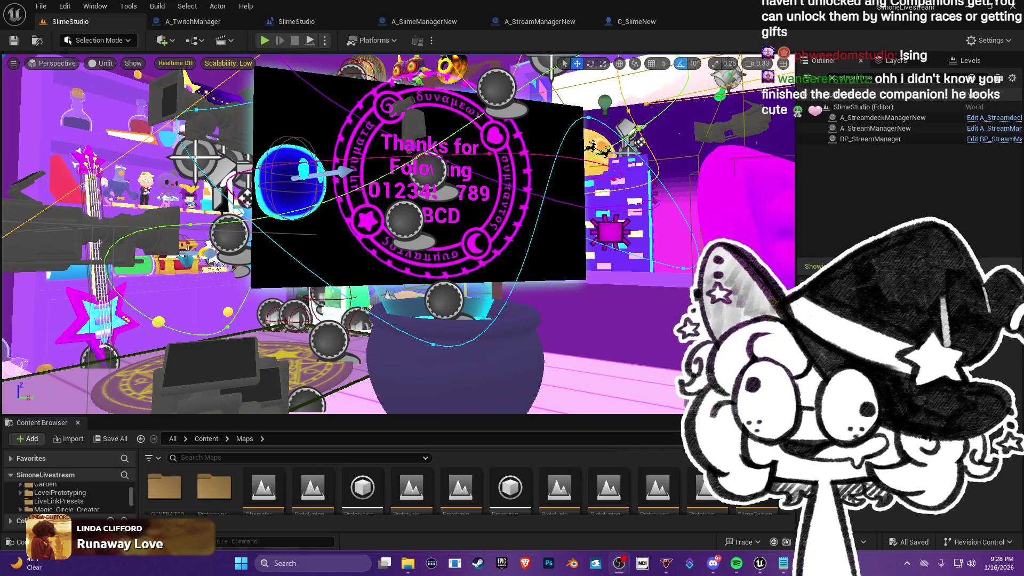
{"action": "key", "text": "alt+Tab"}
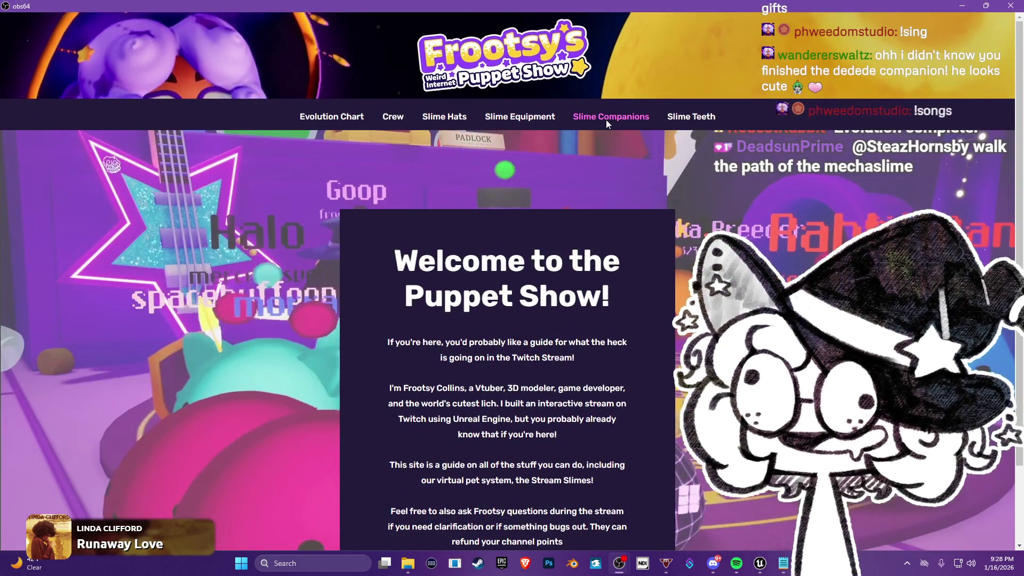
- Filter the Slime Companions page to the Kirby Series, then return to Unreal Editor
{"action": "left_click", "coordinate": [608, 119]}
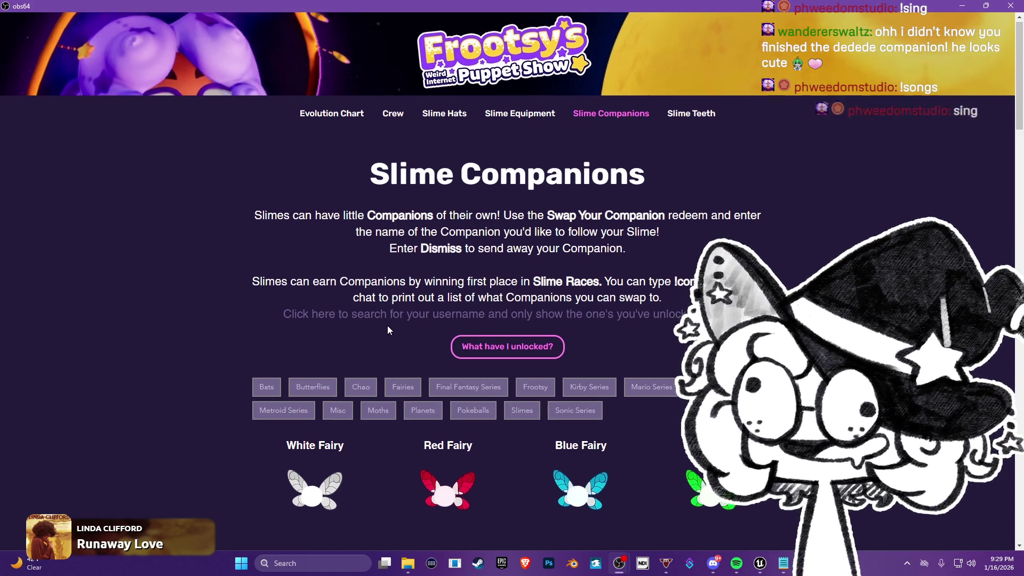
{"action": "scroll", "coordinate": [593, 312], "scroll_direction": "down", "scroll_amount": 2}
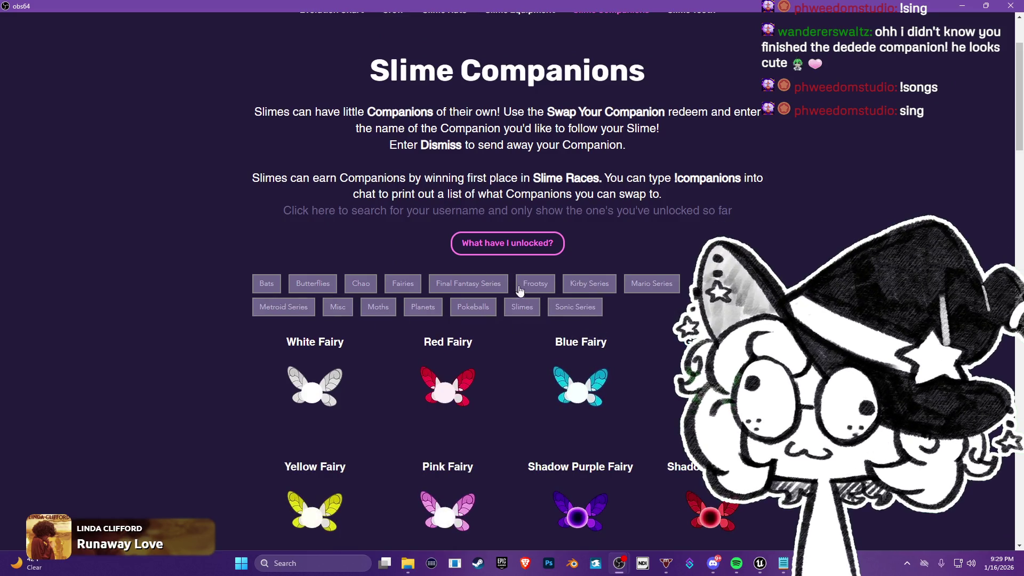
{"action": "left_click", "coordinate": [589, 283]}
{"action": "scroll", "coordinate": [474, 320], "scroll_direction": "down", "scroll_amount": 4}
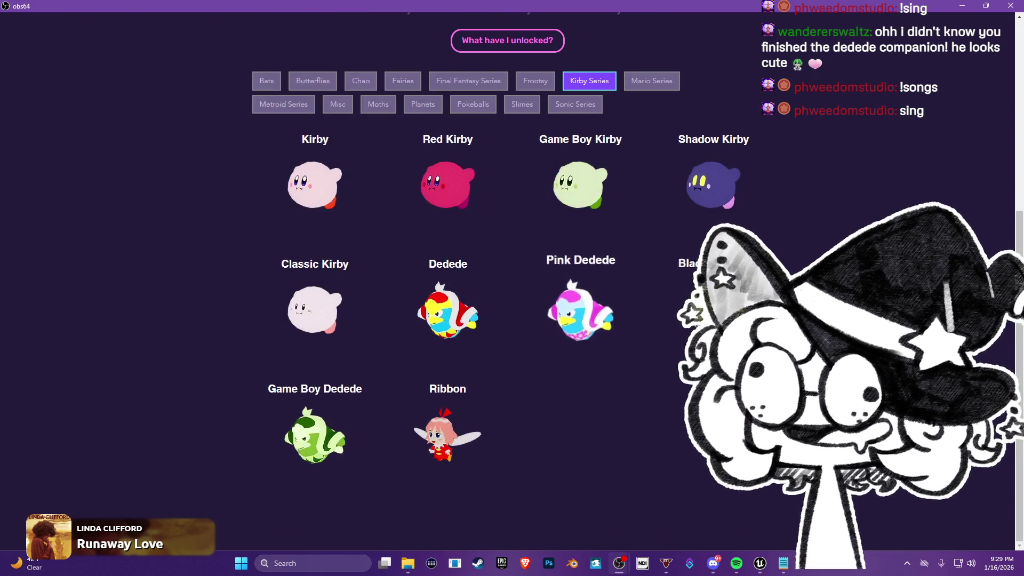
{"action": "scroll", "coordinate": [580, 310], "scroll_direction": "up", "scroll_amount": 4}
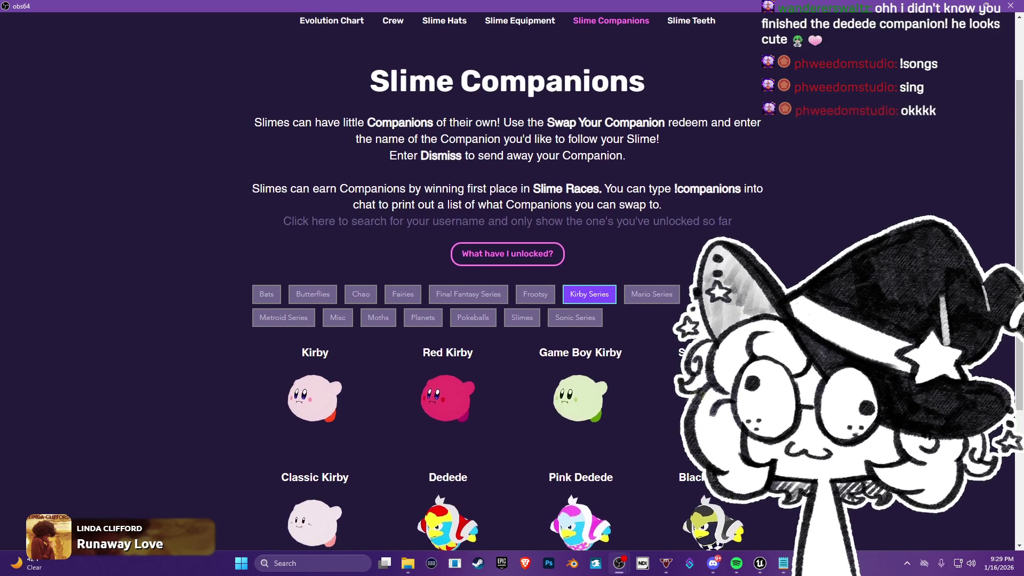
{"action": "scroll", "coordinate": [388, 344], "scroll_direction": "down", "scroll_amount": 4}
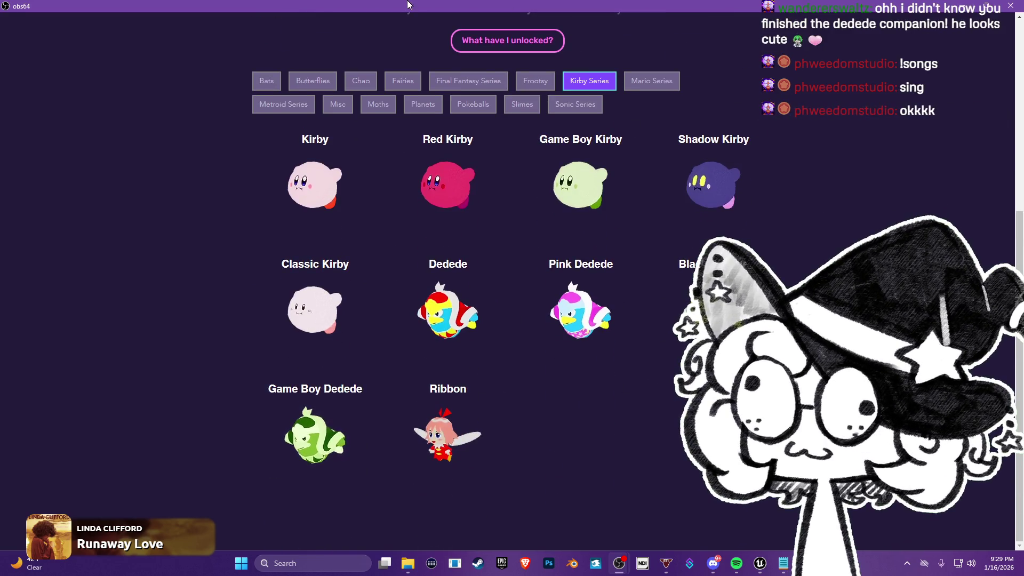
{"action": "key", "text": "alt+Tab"}
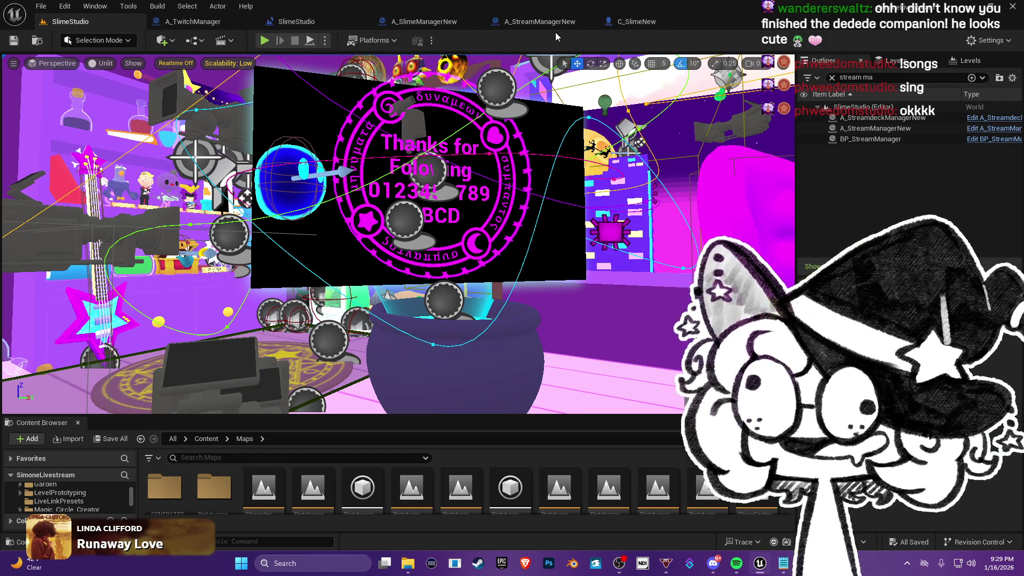
- Inspect the failsafe timer's Create Event and Switch nodes in the C_SlimeNew graph
{"action": "left_click", "coordinate": [559, 22]}
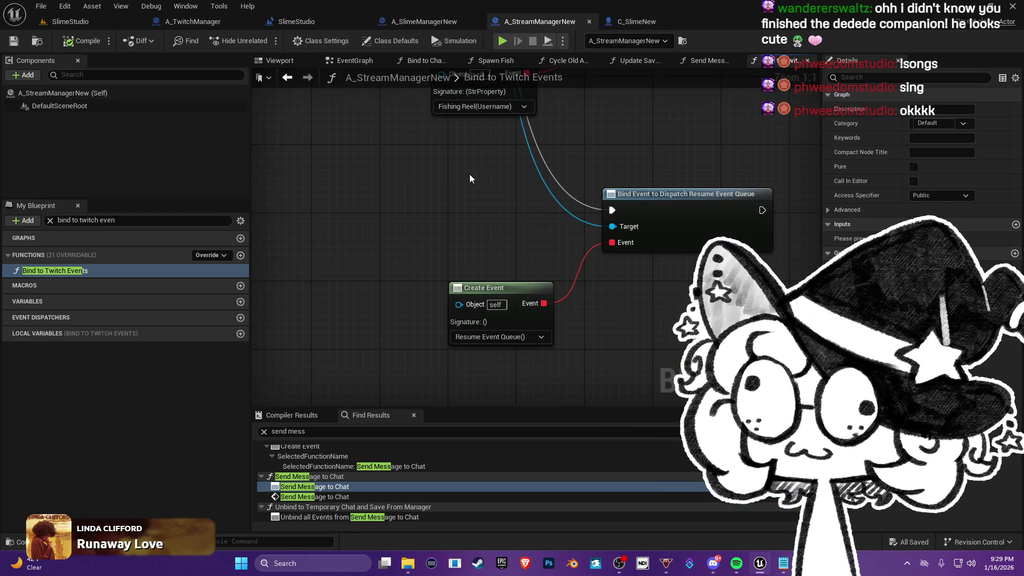
{"action": "left_click", "coordinate": [640, 21]}
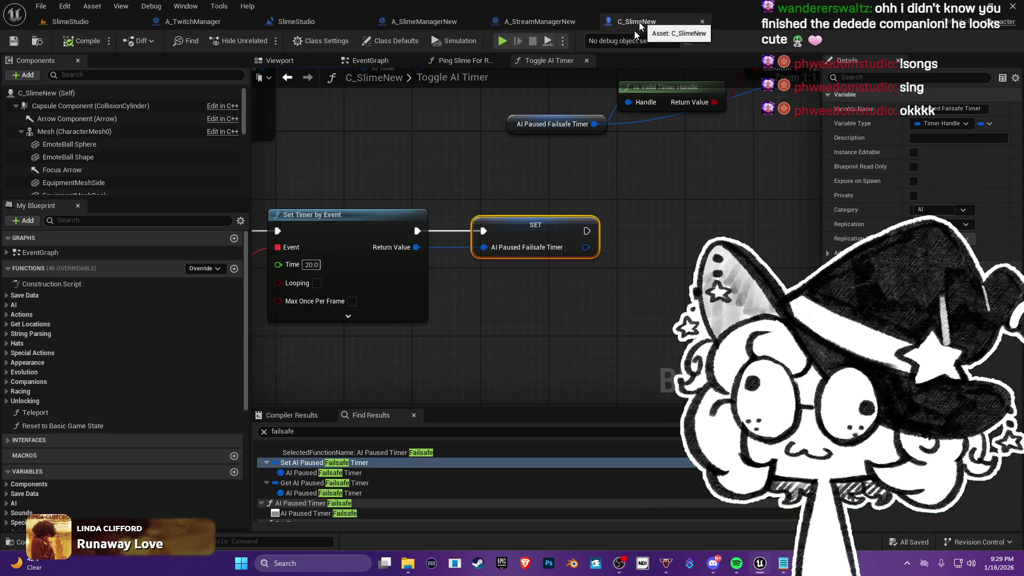
{"action": "mouse_move", "coordinate": [342, 208]}
{"action": "left_mouse_down"}
{"action": "mouse_move", "coordinate": [592, 234]}
{"action": "mouse_move", "coordinate": [720, 298]}
{"action": "left_mouse_up"}
{"action": "mouse_move", "coordinate": [621, 289]}
{"action": "left_mouse_down"}
{"action": "mouse_move", "coordinate": [570, 246]}
{"action": "mouse_move", "coordinate": [568, 141]}
{"action": "left_mouse_up"}
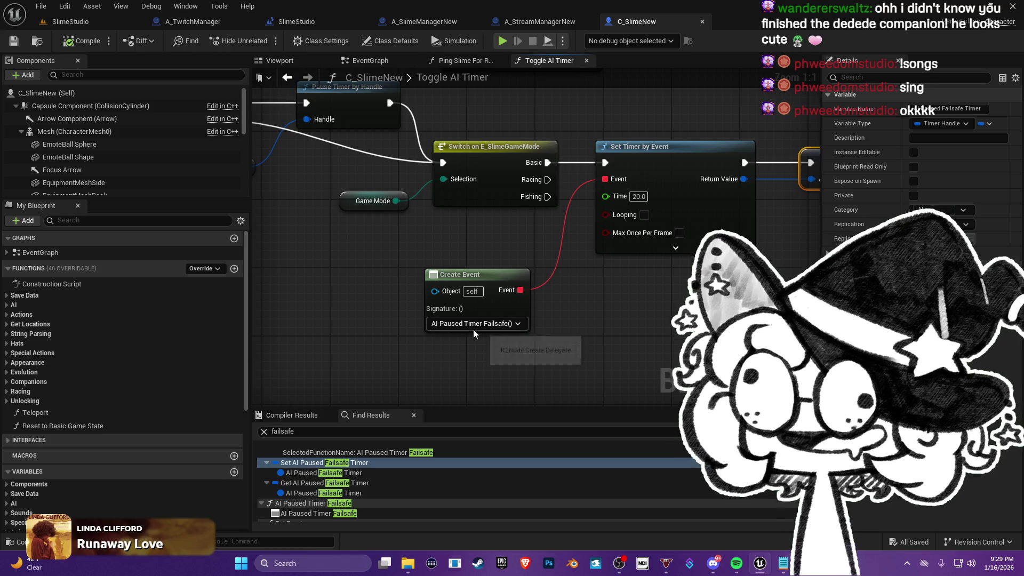
{"action": "scroll", "coordinate": [310, 485], "scroll_direction": "down", "scroll_amount": 1}
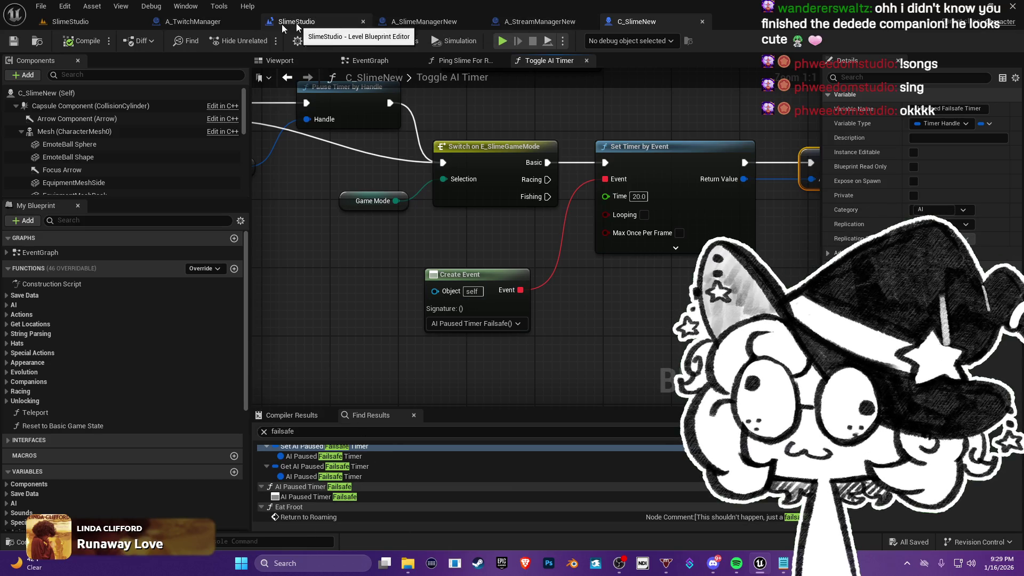
- In A_SlimeManagerNew, find the Twitch Redeem loop and open the Ping Slime for Redeem function
{"action": "left_click", "coordinate": [511, 27]}
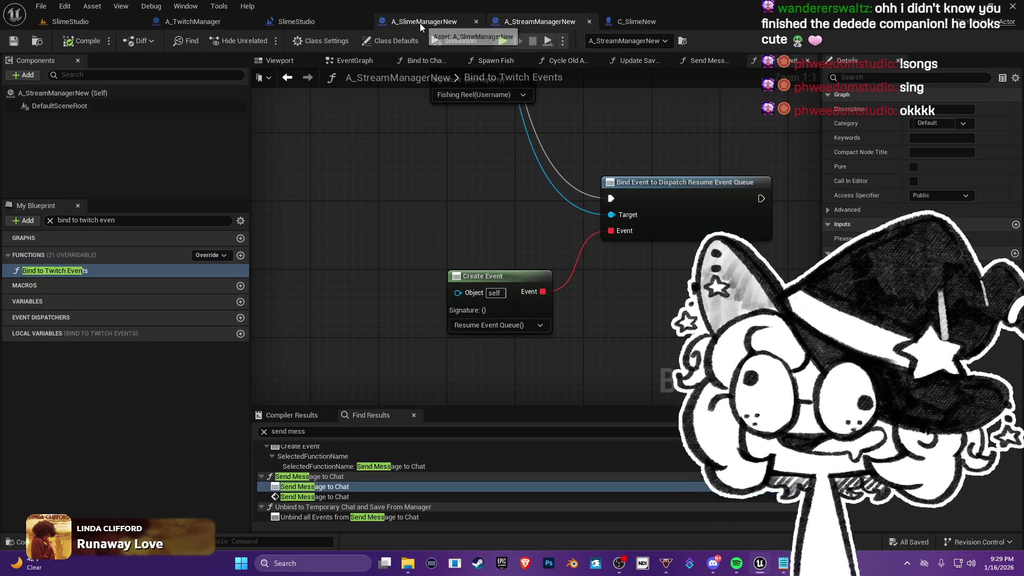
{"action": "left_click", "coordinate": [421, 24]}
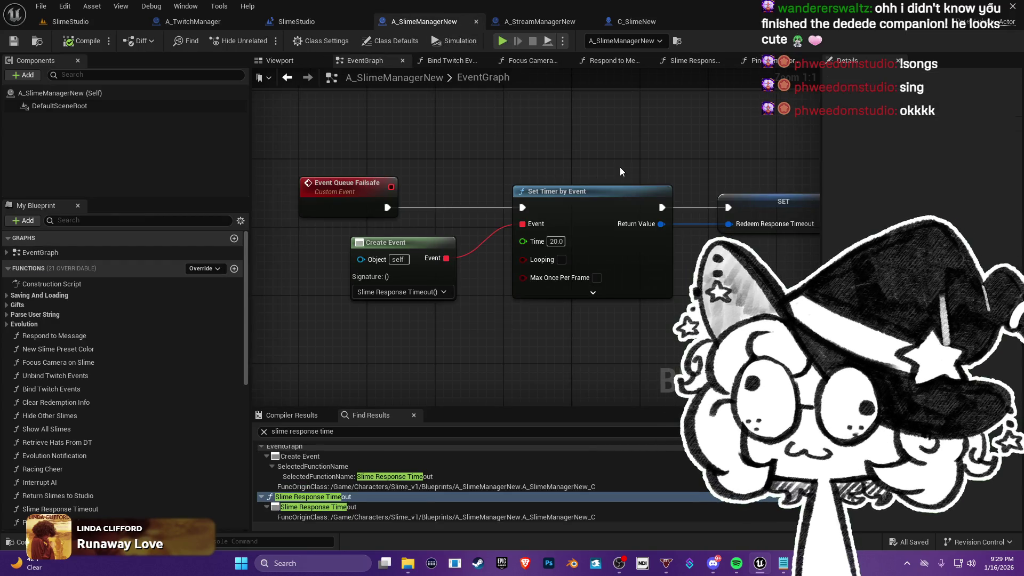
{"action": "left_click_drag", "start_coordinate": [538, 166], "coordinate": [560, 170]}
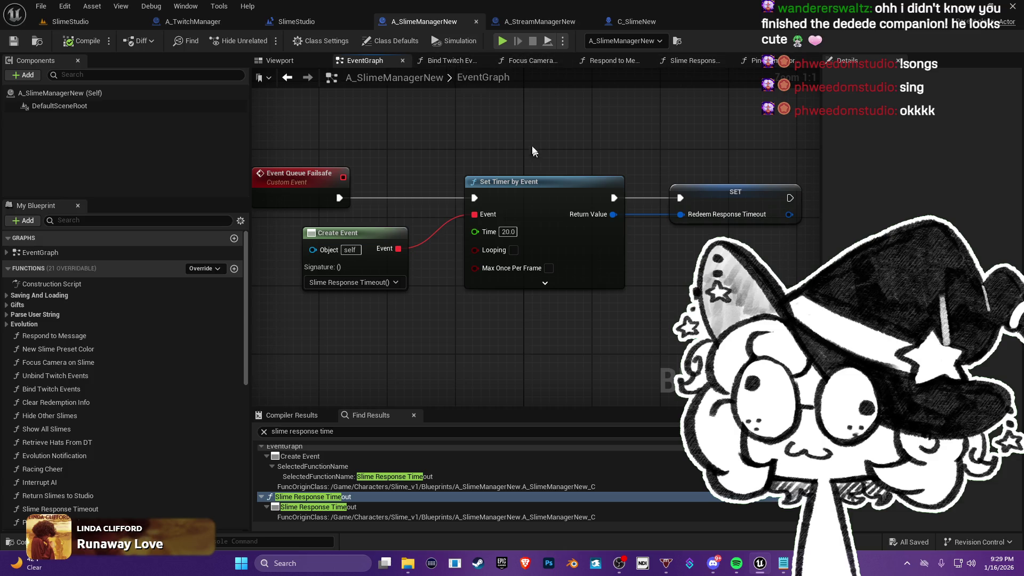
{"action": "scroll", "coordinate": [533, 152], "scroll_direction": "down", "scroll_amount": 4}
{"action": "scroll", "coordinate": [412, 222], "scroll_direction": "up", "scroll_amount": 3}
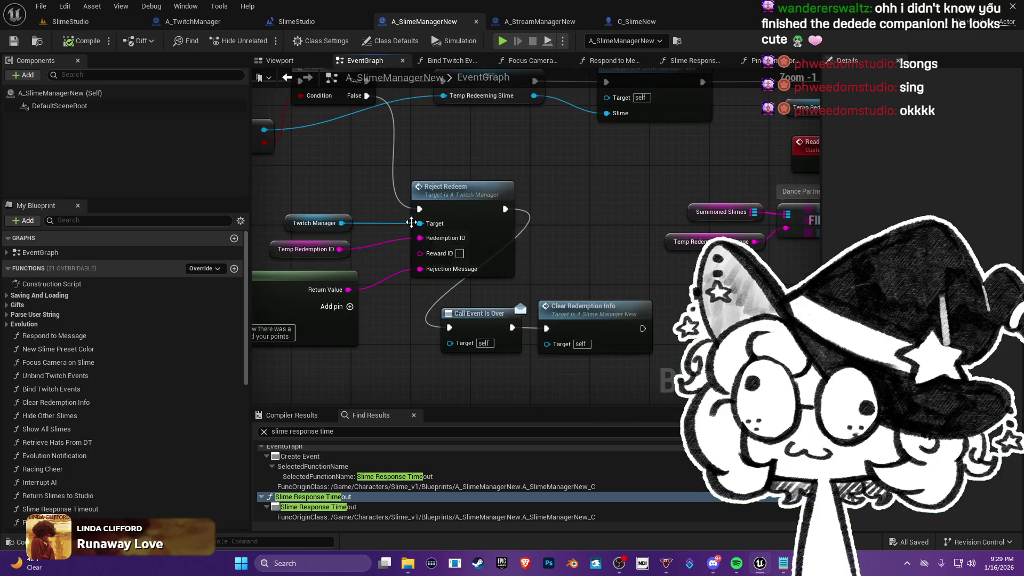
{"action": "scroll", "coordinate": [480, 213], "scroll_direction": "down", "scroll_amount": 2}
{"action": "mouse_move", "coordinate": [555, 205]}
{"action": "left_mouse_down"}
{"action": "mouse_move", "coordinate": [534, 192]}
{"action": "mouse_move", "coordinate": [576, 202]}
{"action": "mouse_move", "coordinate": [534, 189]}
{"action": "left_mouse_up"}
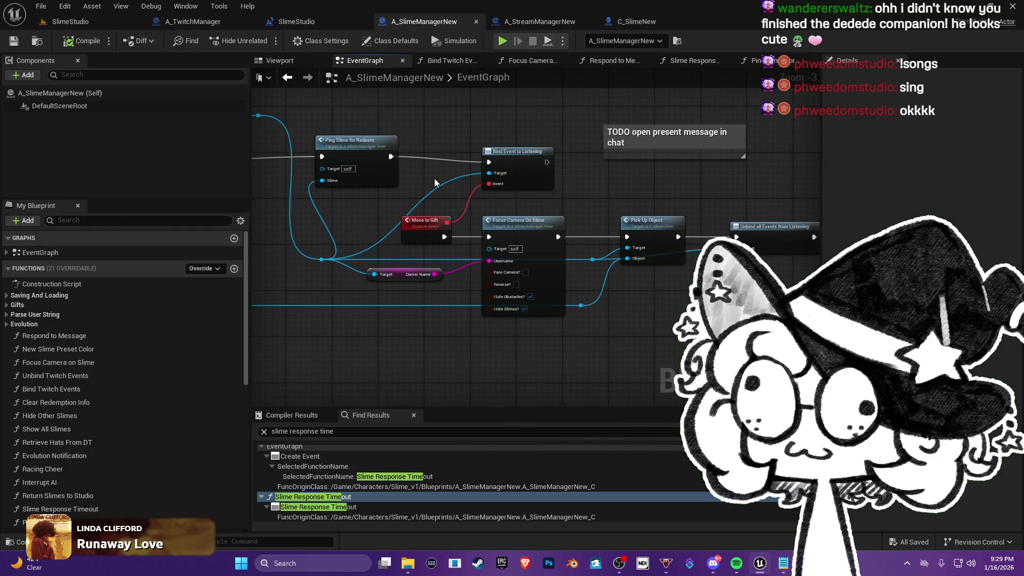
{"action": "scroll", "coordinate": [435, 182], "scroll_direction": "up", "scroll_amount": 1}
{"action": "left_click_drag", "start_coordinate": [469, 174], "coordinate": [526, 196]}
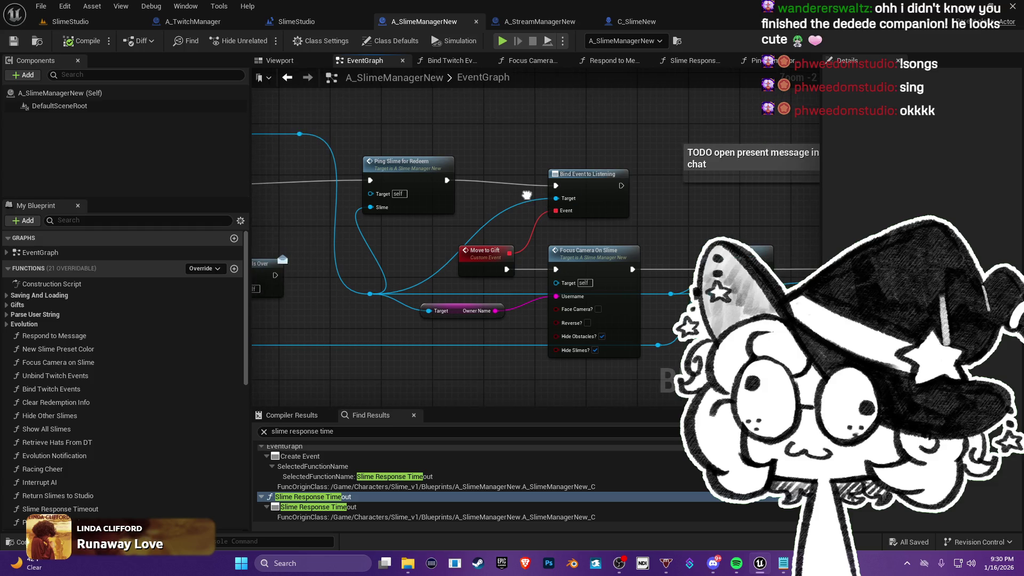
{"action": "double_click", "coordinate": [417, 164]}
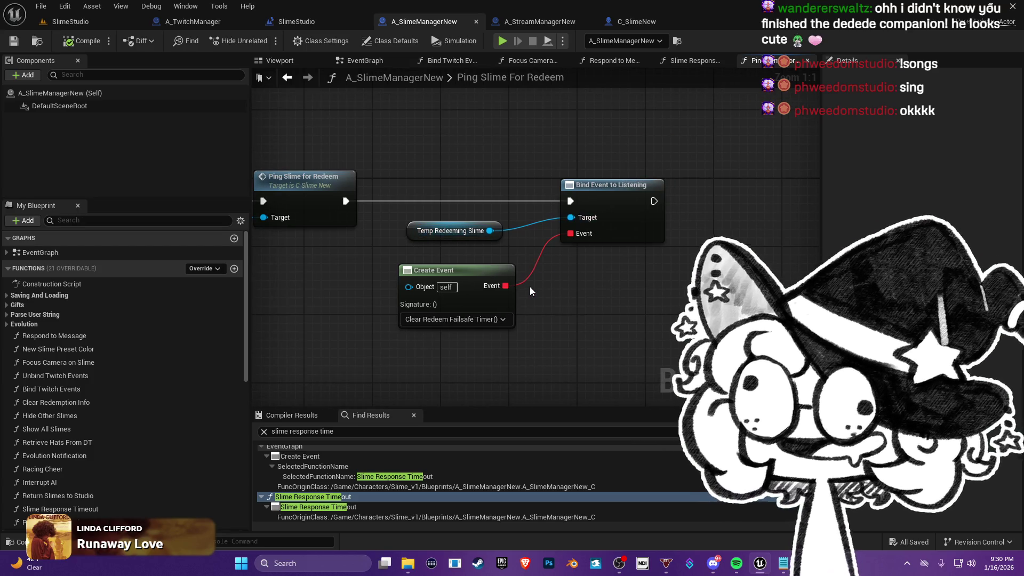
{"action": "left_click_drag", "start_coordinate": [614, 296], "coordinate": [651, 293]}
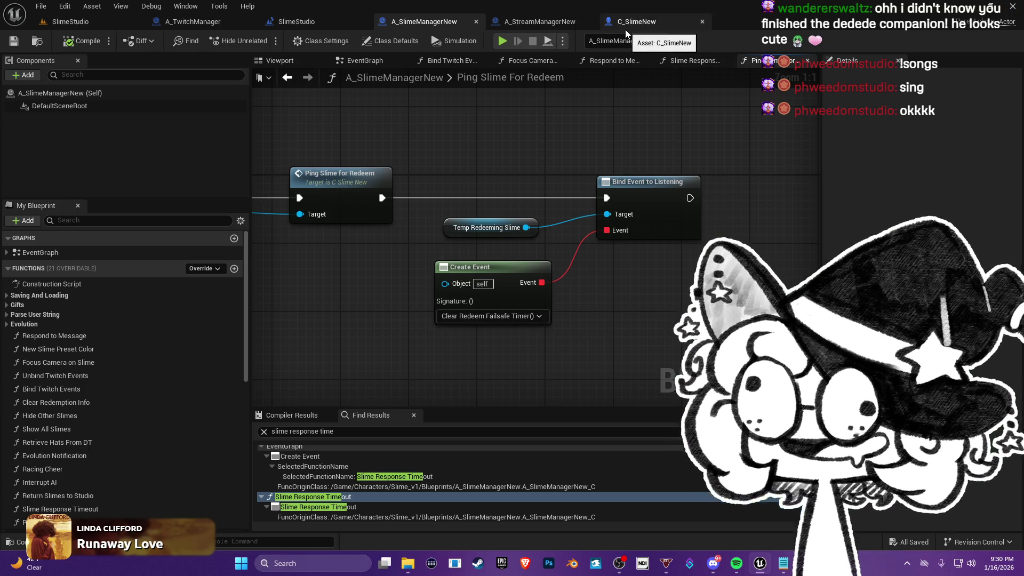
- In C_SlimeNew, inspect the AI Paused Failsafe Timer setter, Branch and Toggle AI Timer nodes
{"action": "left_click", "coordinate": [625, 26]}
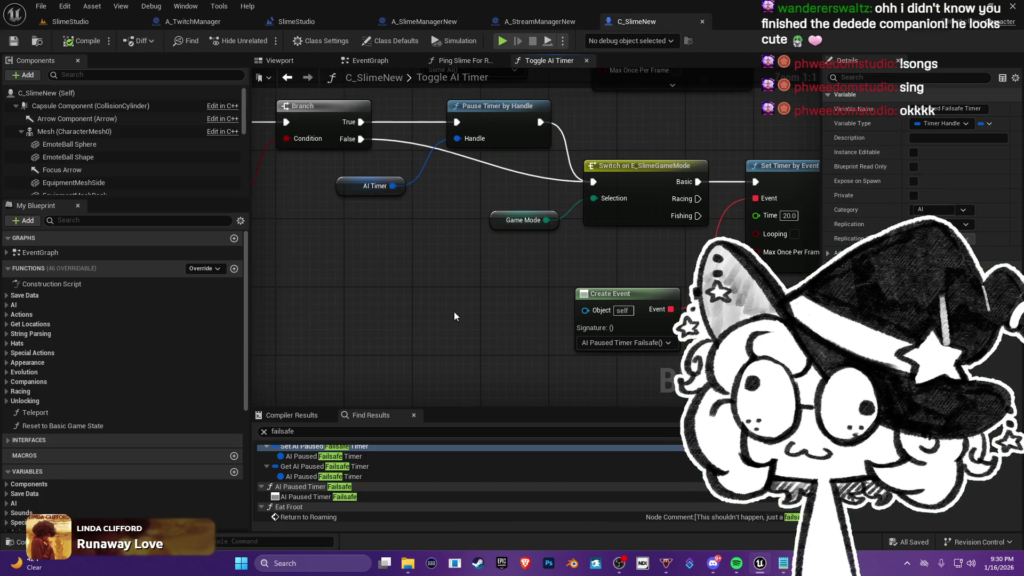
{"action": "scroll", "coordinate": [454, 316], "scroll_direction": "down", "scroll_amount": 2}
{"action": "mouse_move", "coordinate": [490, 360]}
{"action": "left_mouse_down"}
{"action": "mouse_move", "coordinate": [423, 366]}
{"action": "mouse_move", "coordinate": [214, 347]}
{"action": "left_mouse_up"}
{"action": "mouse_move", "coordinate": [562, 321]}
{"action": "left_mouse_down"}
{"action": "mouse_move", "coordinate": [335, 315]}
{"action": "mouse_move", "coordinate": [532, 217]}
{"action": "left_mouse_up"}
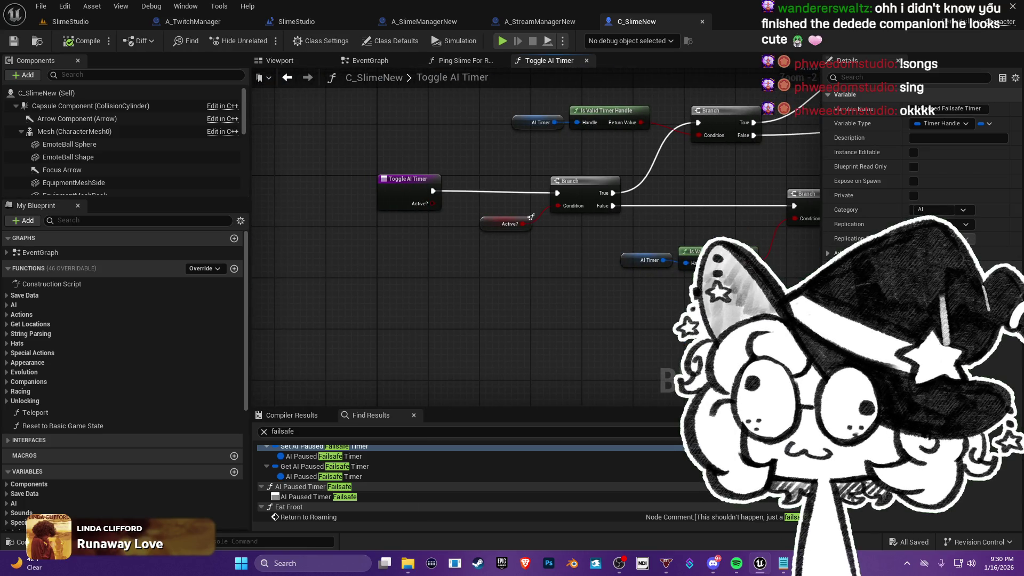
{"action": "left_click_drag", "start_coordinate": [445, 308], "coordinate": [405, 347]}
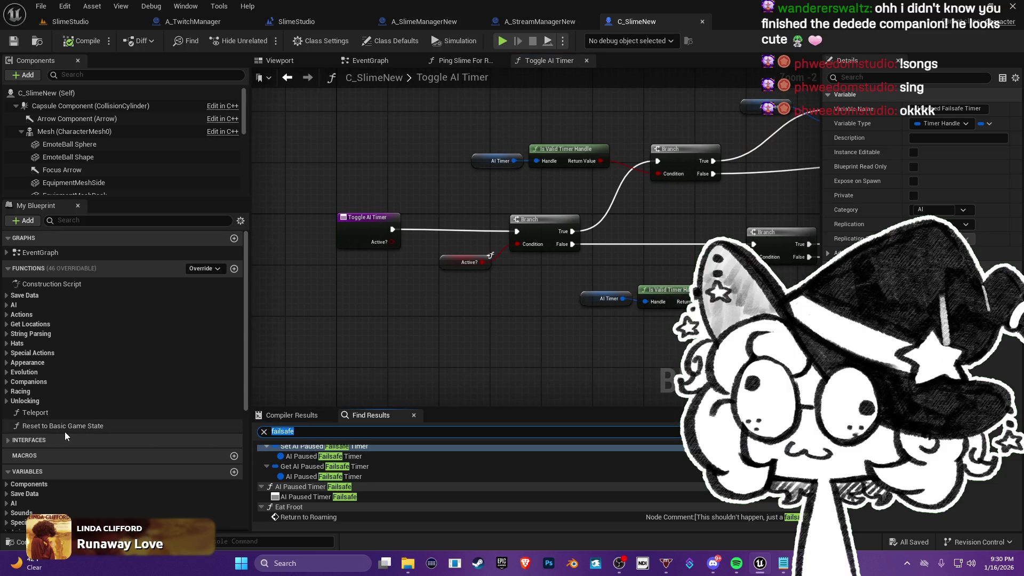
- Search C_SlimeNew for references to 'is over', then clear the search
{"action": "type", "text": "eventis over"}
{"action": "key", "text": "Return"}
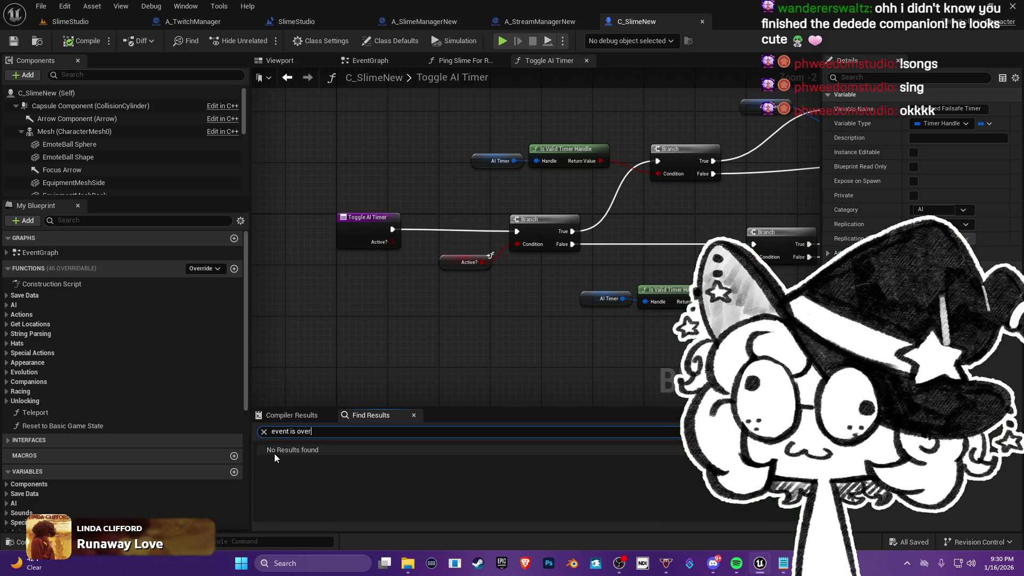
{"action": "left_click", "coordinate": [263, 432]}
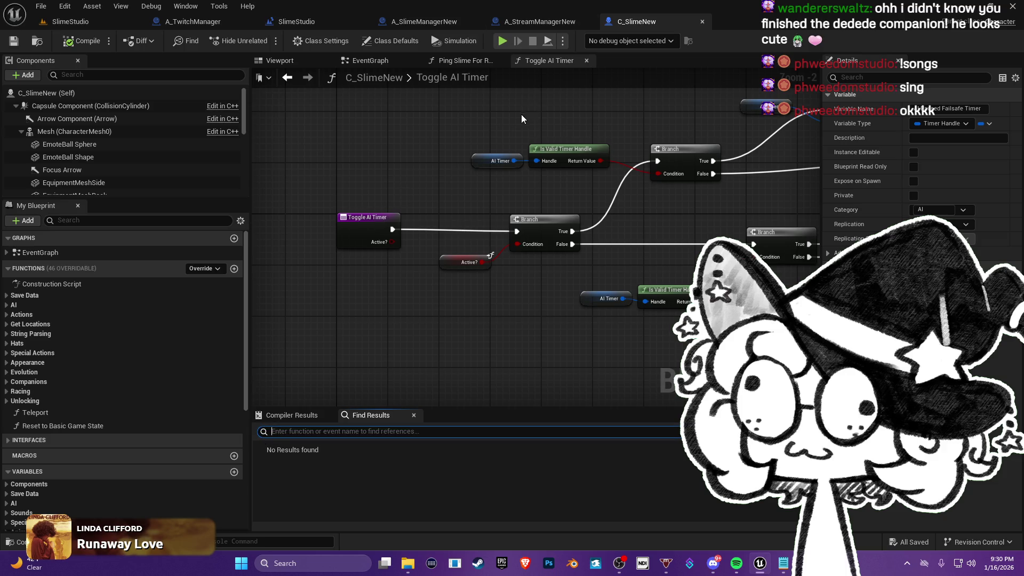
- Return to A_SlimeManagerNew's main EventGraph
{"action": "left_click", "coordinate": [429, 23]}
{"action": "left_click_drag", "start_coordinate": [375, 289], "coordinate": [387, 218]}
{"action": "left_click", "coordinate": [360, 58]}
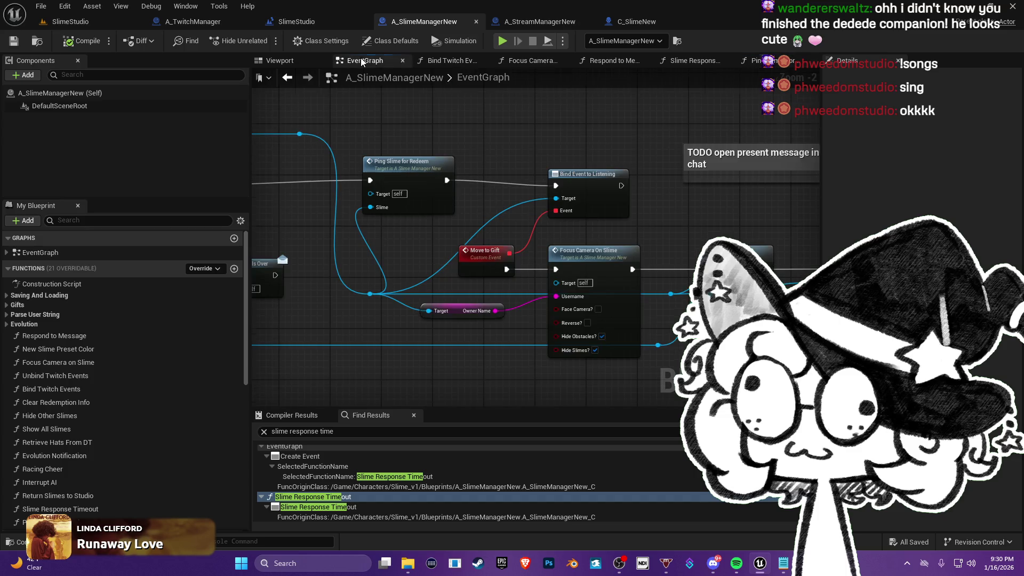
- Pan past Pick Up Object and Ping Slime to open the Focus Camera On Slime function
{"action": "mouse_move", "coordinate": [732, 156]}
{"action": "left_mouse_down"}
{"action": "mouse_move", "coordinate": [545, 140]}
{"action": "mouse_move", "coordinate": [608, 140]}
{"action": "left_mouse_up"}
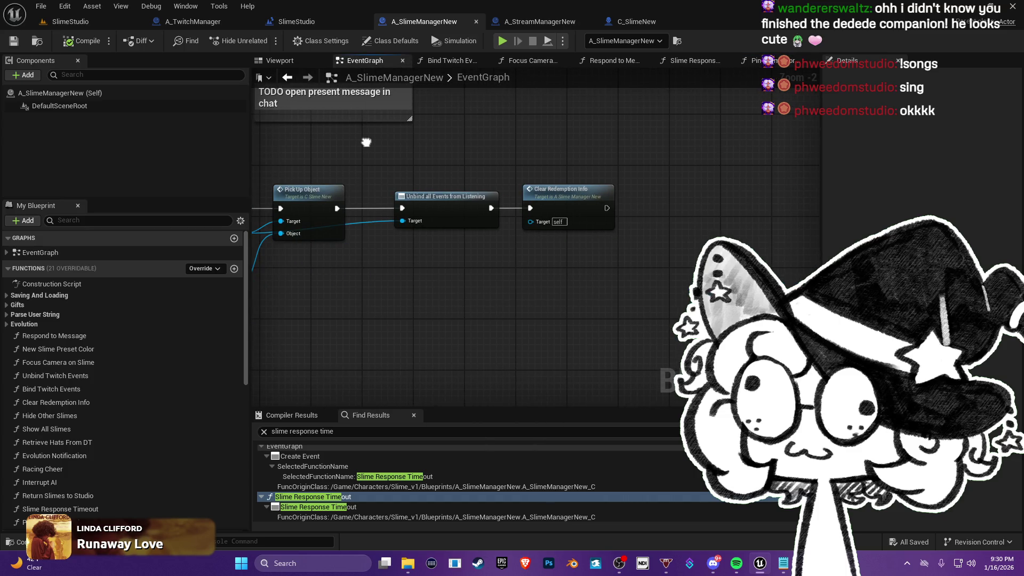
{"action": "left_click_drag", "start_coordinate": [370, 142], "coordinate": [411, 142]}
{"action": "left_click_drag", "start_coordinate": [539, 139], "coordinate": [552, 138]}
{"action": "left_click_drag", "start_coordinate": [443, 155], "coordinate": [647, 164]}
{"action": "mouse_move", "coordinate": [569, 187]}
{"action": "left_mouse_down"}
{"action": "mouse_move", "coordinate": [567, 207]}
{"action": "mouse_move", "coordinate": [416, 252]}
{"action": "left_mouse_up"}
{"action": "double_click", "coordinate": [449, 238]}
- Review Face Camera and the failsafe timer, then jump to Wait For Camera Focus End
{"action": "left_click_drag", "start_coordinate": [591, 276], "coordinate": [297, 252]}
{"action": "scroll", "coordinate": [507, 267], "scroll_direction": "up", "scroll_amount": 1}
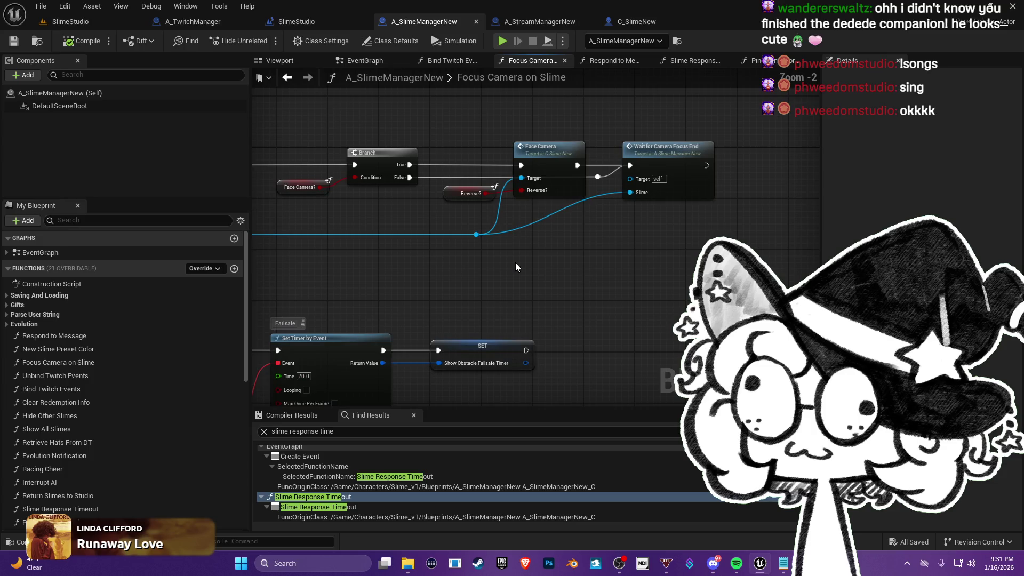
{"action": "left_click_drag", "start_coordinate": [515, 263], "coordinate": [450, 293]}
{"action": "scroll", "coordinate": [556, 252], "scroll_direction": "up", "scroll_amount": 2}
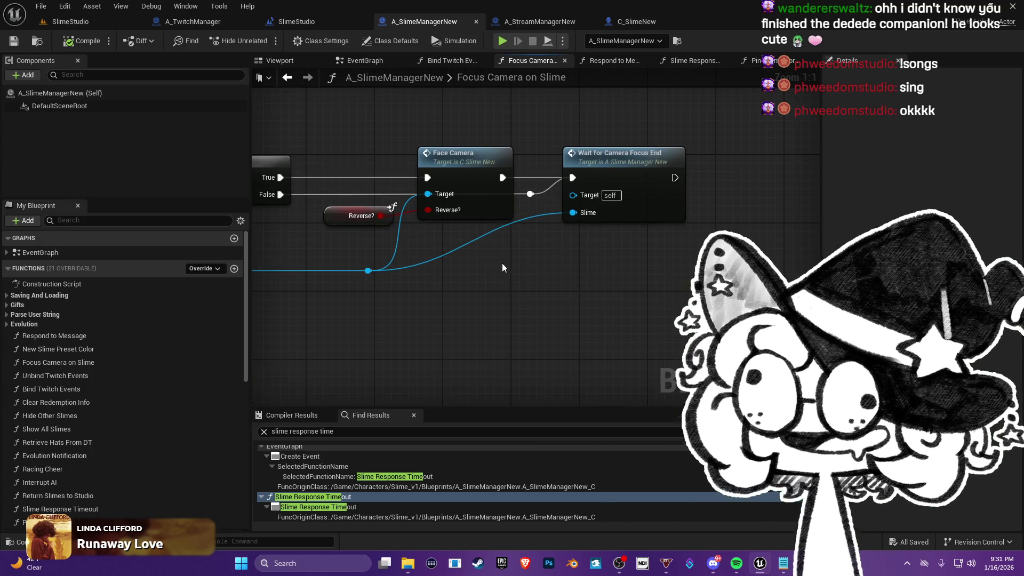
{"action": "scroll", "coordinate": [501, 263], "scroll_direction": "down", "scroll_amount": 2}
{"action": "mouse_move", "coordinate": [614, 347]}
{"action": "left_mouse_down"}
{"action": "mouse_move", "coordinate": [630, 225]}
{"action": "mouse_move", "coordinate": [442, 312]}
{"action": "left_mouse_up"}
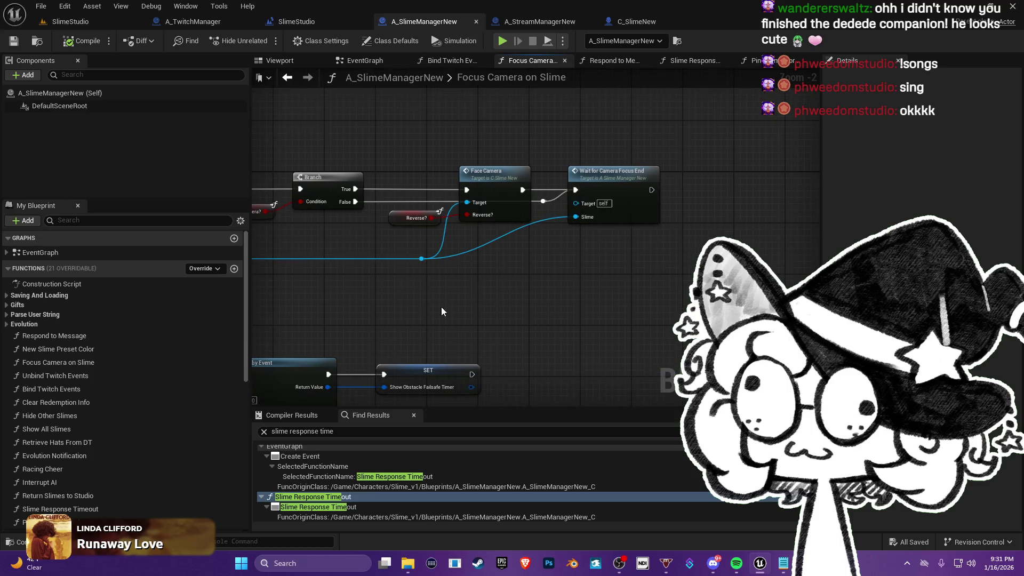
{"action": "double_click", "coordinate": [621, 192]}
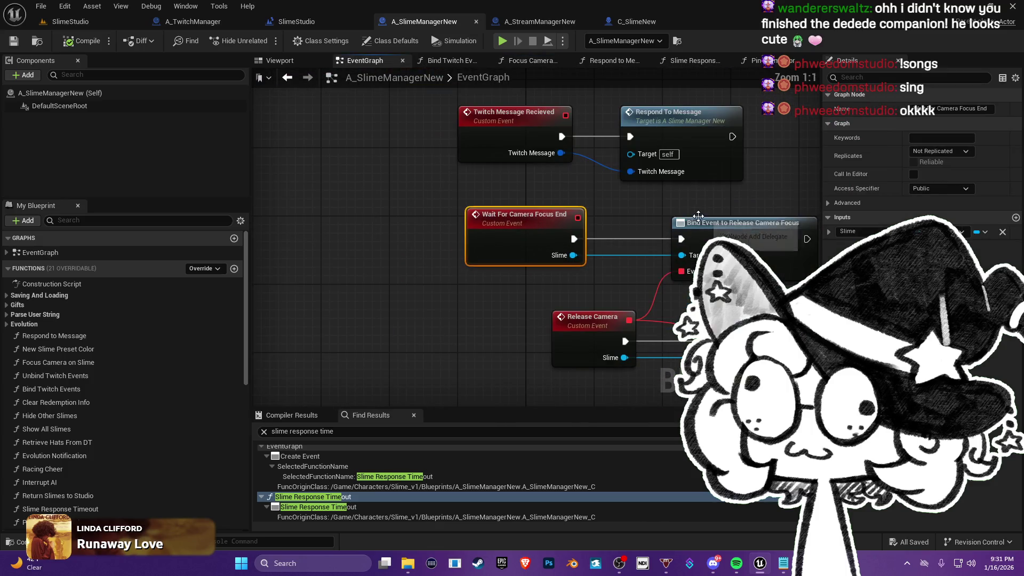
- Review Release Camera's RELEASE CAMERA print, Unbind Event and Return Camera nodes around Wait For Camera Focus End
{"action": "mouse_move", "coordinate": [550, 194]}
{"action": "left_mouse_down"}
{"action": "mouse_move", "coordinate": [406, 134]}
{"action": "mouse_move", "coordinate": [393, 163]}
{"action": "left_mouse_up"}
{"action": "mouse_move", "coordinate": [580, 261]}
{"action": "left_mouse_down"}
{"action": "mouse_move", "coordinate": [512, 272]}
{"action": "mouse_move", "coordinate": [458, 297]}
{"action": "mouse_move", "coordinate": [268, 303]}
{"action": "mouse_move", "coordinate": [336, 297]}
{"action": "mouse_move", "coordinate": [438, 315]}
{"action": "mouse_move", "coordinate": [619, 283]}
{"action": "mouse_move", "coordinate": [510, 305]}
{"action": "mouse_move", "coordinate": [551, 318]}
{"action": "left_mouse_up"}
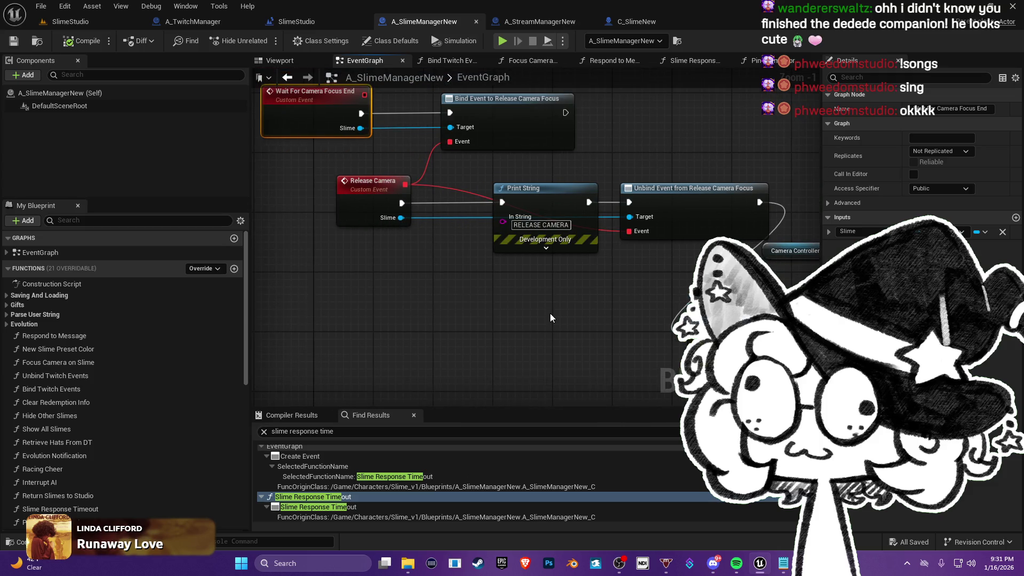
{"action": "mouse_move", "coordinate": [481, 313]}
{"action": "left_mouse_down"}
{"action": "mouse_move", "coordinate": [526, 321]}
{"action": "mouse_move", "coordinate": [533, 269]}
{"action": "left_mouse_up"}
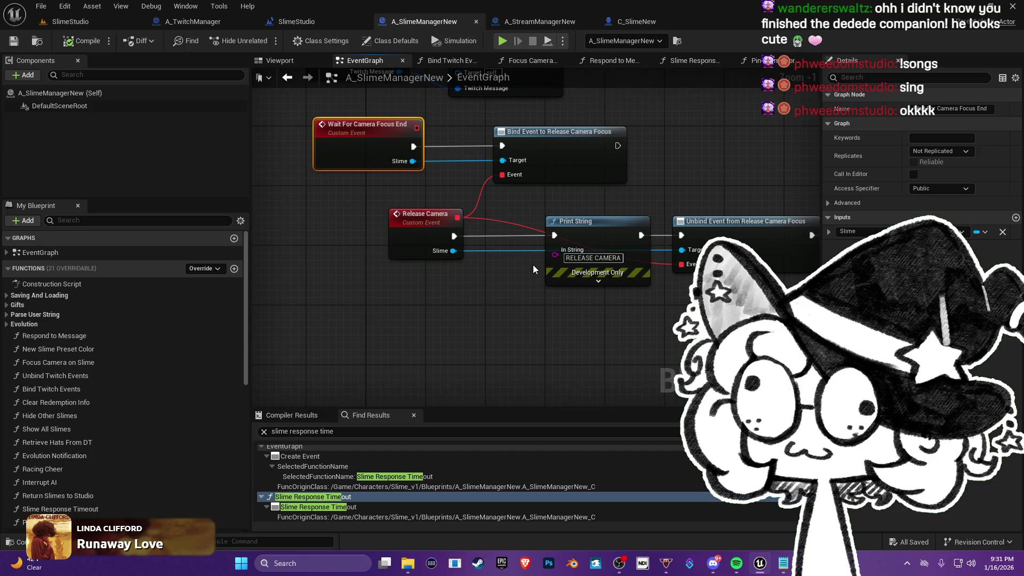
{"action": "left_click_drag", "start_coordinate": [508, 303], "coordinate": [485, 348]}
{"action": "mouse_move", "coordinate": [531, 248]}
{"action": "left_mouse_down"}
{"action": "mouse_move", "coordinate": [467, 267]}
{"action": "mouse_move", "coordinate": [538, 252]}
{"action": "left_mouse_up"}
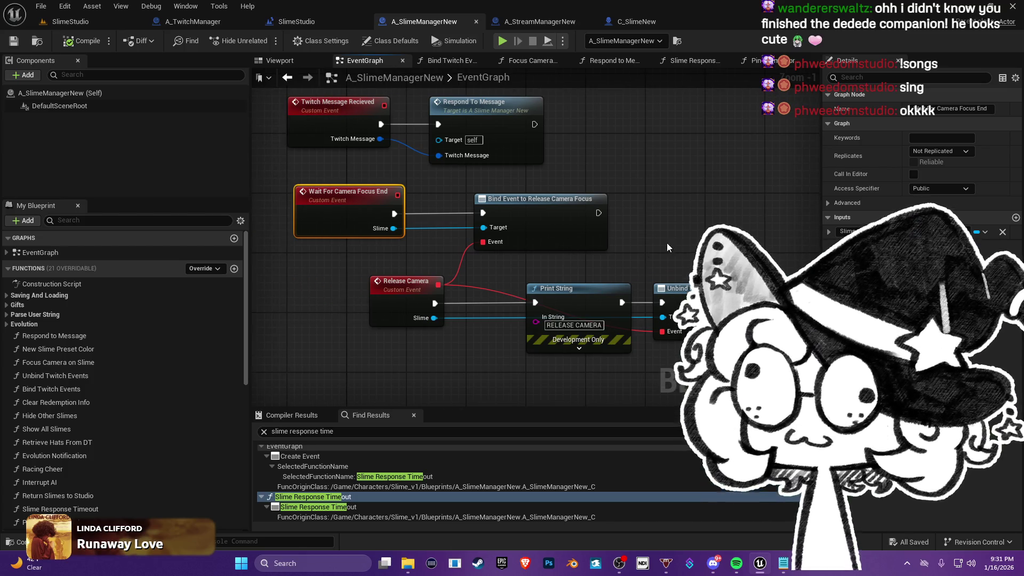
{"action": "left_click_drag", "start_coordinate": [682, 245], "coordinate": [564, 193]}
{"action": "left_click_drag", "start_coordinate": [673, 194], "coordinate": [256, 183]}
{"action": "mouse_move", "coordinate": [374, 203]}
{"action": "left_mouse_down"}
{"action": "mouse_move", "coordinate": [283, 203]}
{"action": "mouse_move", "coordinate": [602, 159]}
{"action": "mouse_move", "coordinate": [679, 159]}
{"action": "left_mouse_up"}
{"action": "mouse_move", "coordinate": [342, 281]}
{"action": "left_mouse_down"}
{"action": "mouse_move", "coordinate": [442, 295]}
{"action": "mouse_move", "coordinate": [422, 349]}
{"action": "left_mouse_up"}
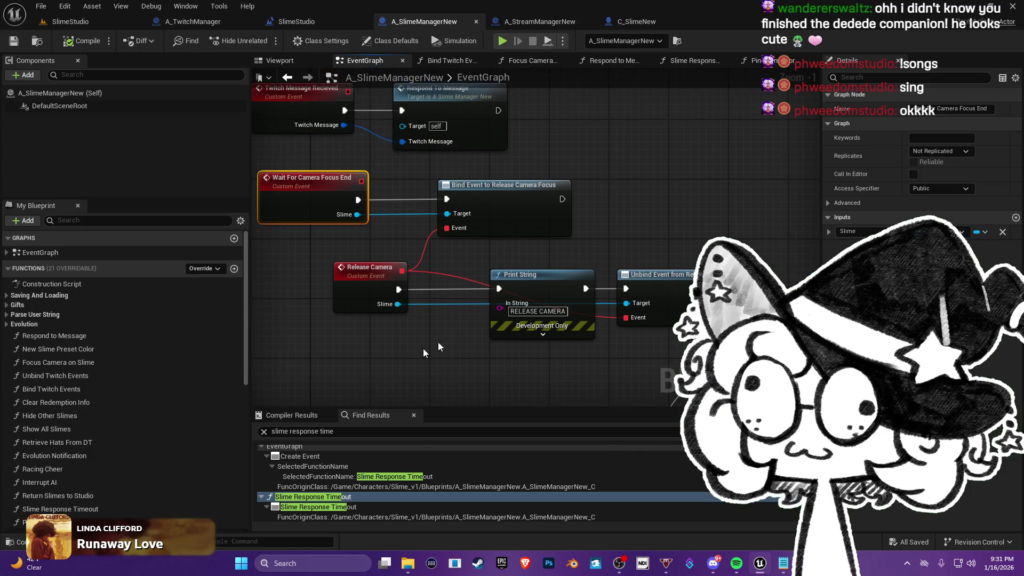
{"action": "left_click_drag", "start_coordinate": [655, 148], "coordinate": [656, 177]}
- Add a Set Timer by Event node from a 'timer' action search
{"action": "right_click", "coordinate": [683, 179]}
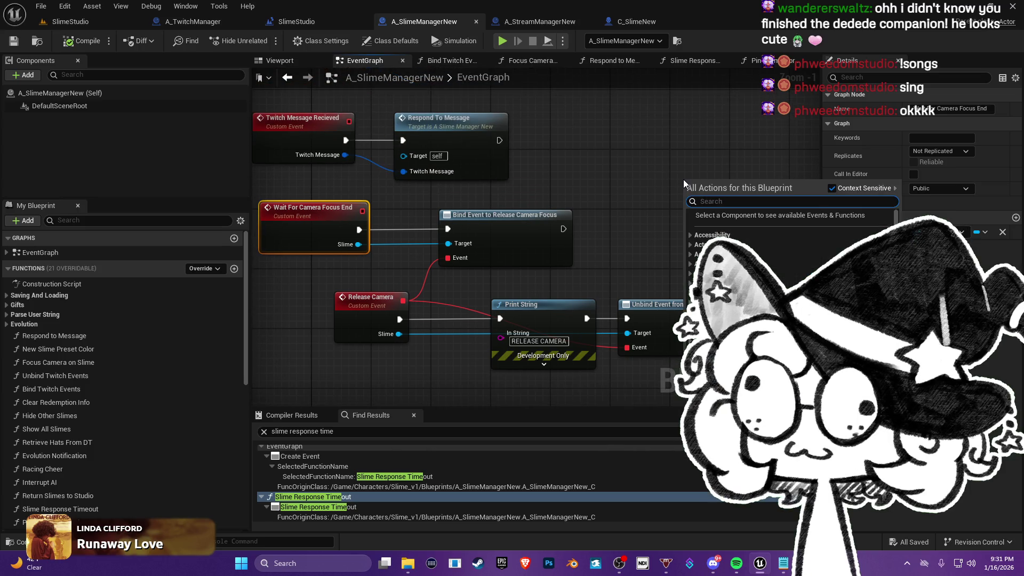
{"action": "type", "text": "timer"}
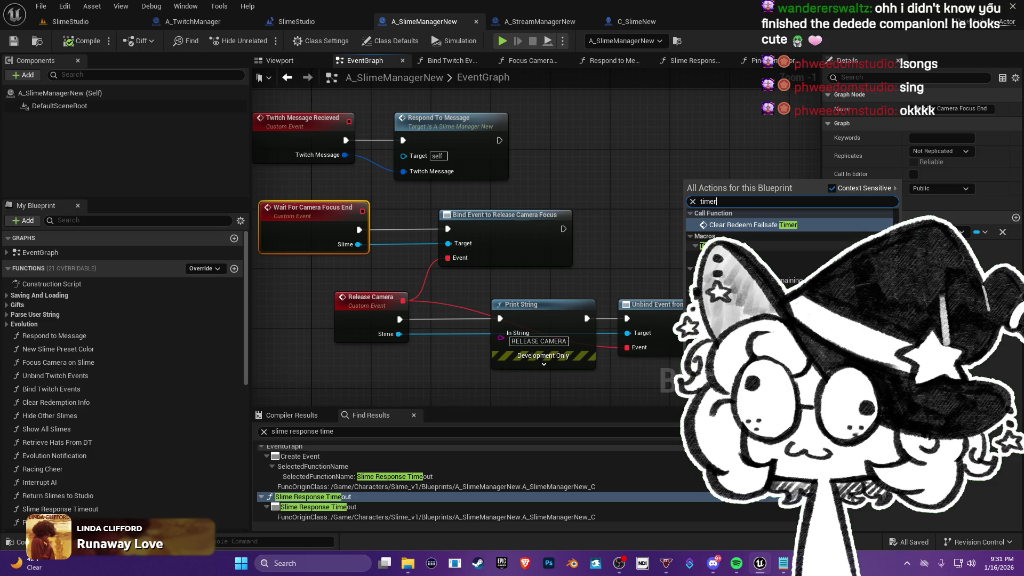
{"action": "scroll", "coordinate": [790, 240], "scroll_direction": "down", "scroll_amount": 5}
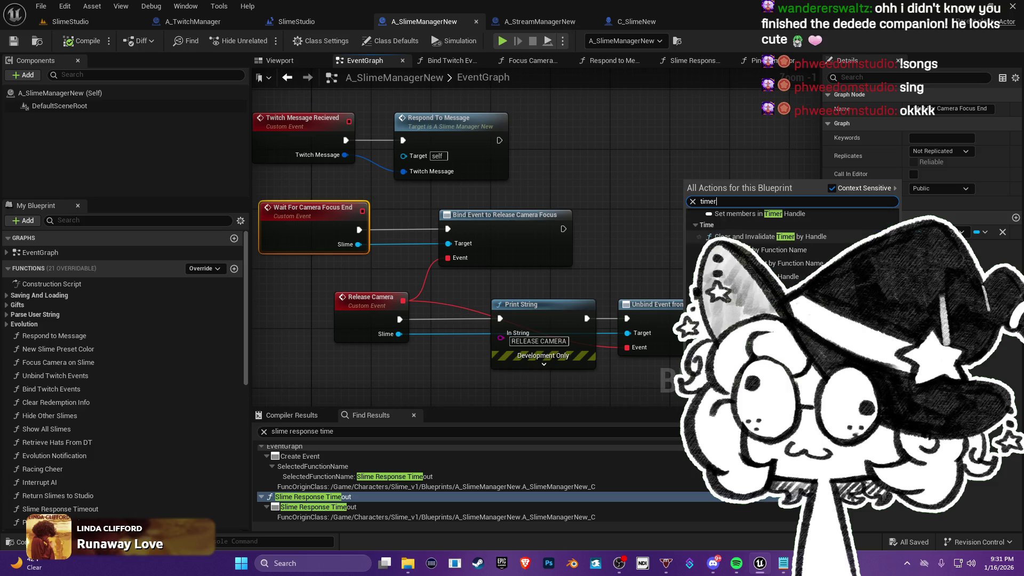
{"action": "scroll", "coordinate": [790, 240], "scroll_direction": "down", "scroll_amount": 3}
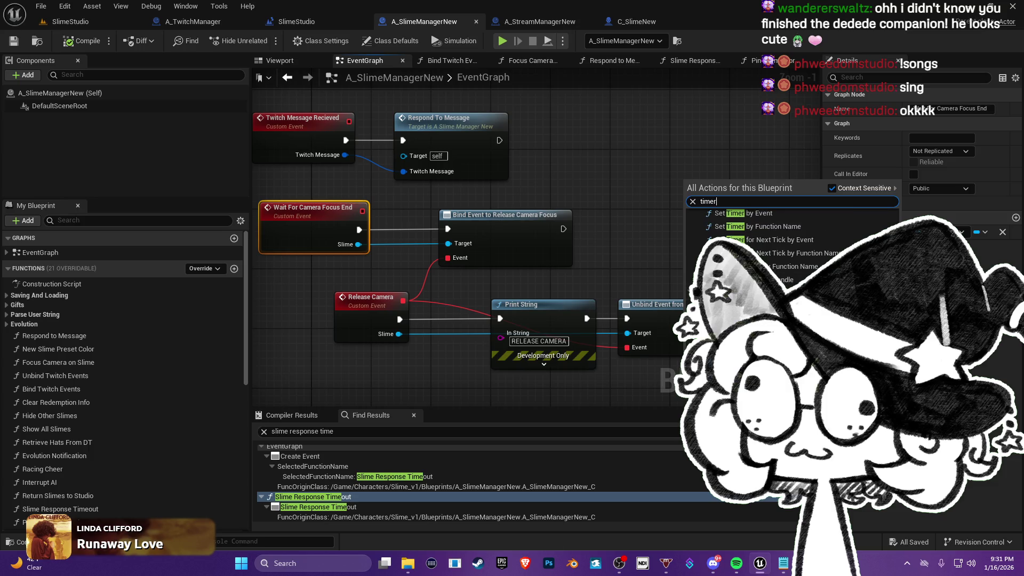
{"action": "scroll", "coordinate": [790, 240], "scroll_direction": "up", "scroll_amount": 3}
{"action": "scroll", "coordinate": [789, 240], "scroll_direction": "down", "scroll_amount": 2}
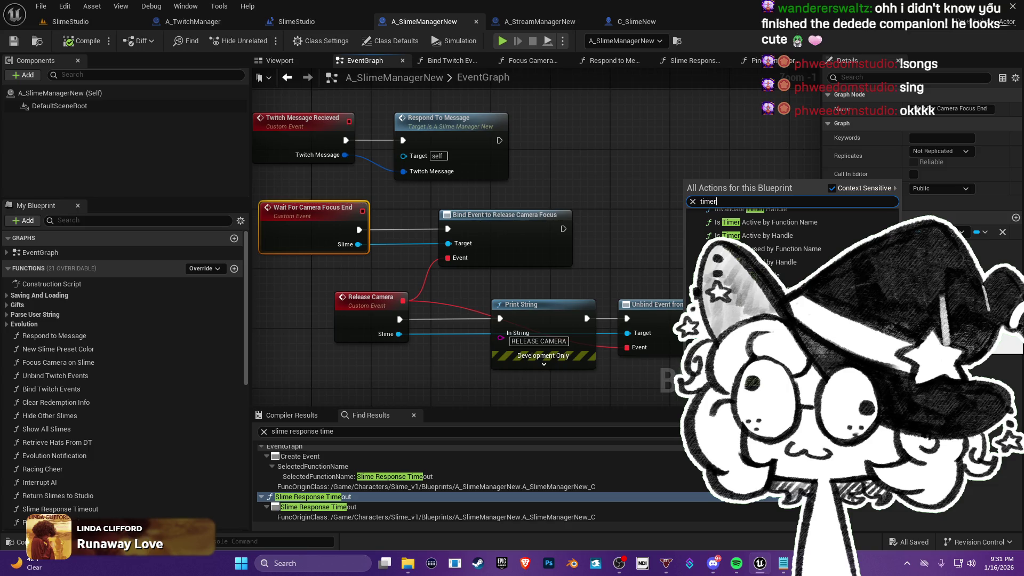
{"action": "left_click", "coordinate": [758, 302]}
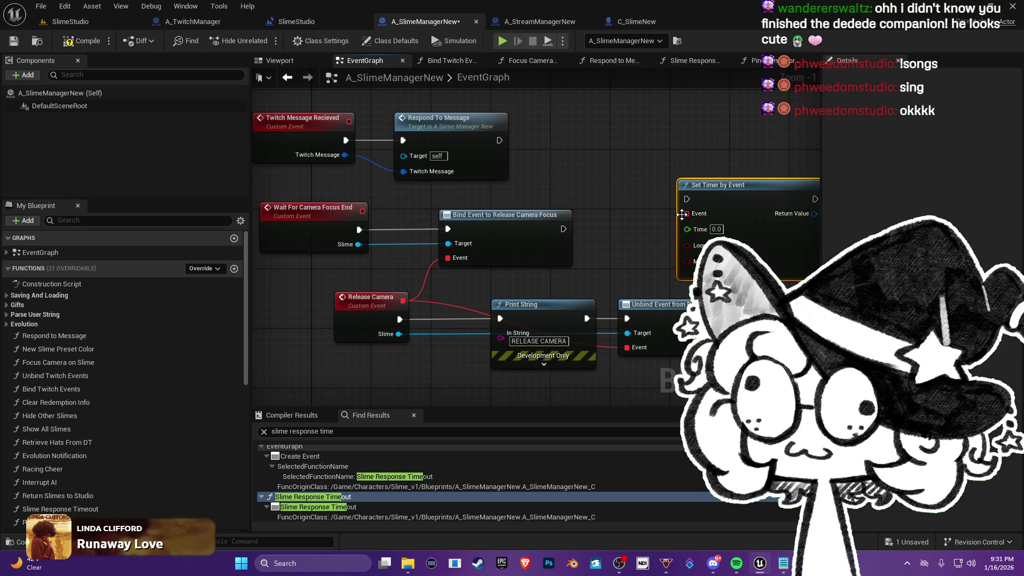
- Try wiring the timer's Event to Release Camera, abandon it, and reposition the node
{"action": "mouse_move", "coordinate": [686, 213]}
{"action": "left_mouse_down"}
{"action": "mouse_move", "coordinate": [427, 294]}
{"action": "mouse_move", "coordinate": [399, 318]}
{"action": "mouse_move", "coordinate": [399, 306]}
{"action": "left_mouse_up"}
{"action": "left_click", "coordinate": [563, 274]}
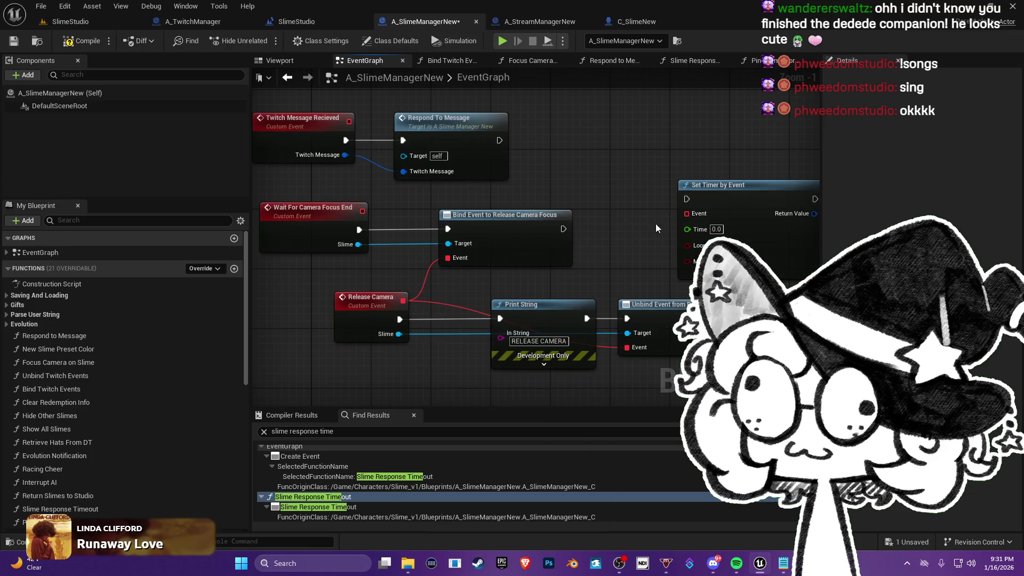
{"action": "mouse_move", "coordinate": [684, 214]}
{"action": "left_mouse_down"}
{"action": "mouse_move", "coordinate": [459, 299]}
{"action": "mouse_move", "coordinate": [400, 301]}
{"action": "left_mouse_up"}
{"action": "mouse_move", "coordinate": [732, 199]}
{"action": "left_mouse_down"}
{"action": "mouse_move", "coordinate": [662, 203]}
{"action": "mouse_move", "coordinate": [653, 158]}
{"action": "left_mouse_up"}
{"action": "mouse_move", "coordinate": [560, 214]}
{"action": "left_mouse_down"}
{"action": "mouse_move", "coordinate": [672, 190]}
{"action": "mouse_move", "coordinate": [580, 218]}
{"action": "mouse_move", "coordinate": [540, 247]}
{"action": "left_mouse_up"}
{"action": "left_click_drag", "start_coordinate": [632, 192], "coordinate": [655, 177]}
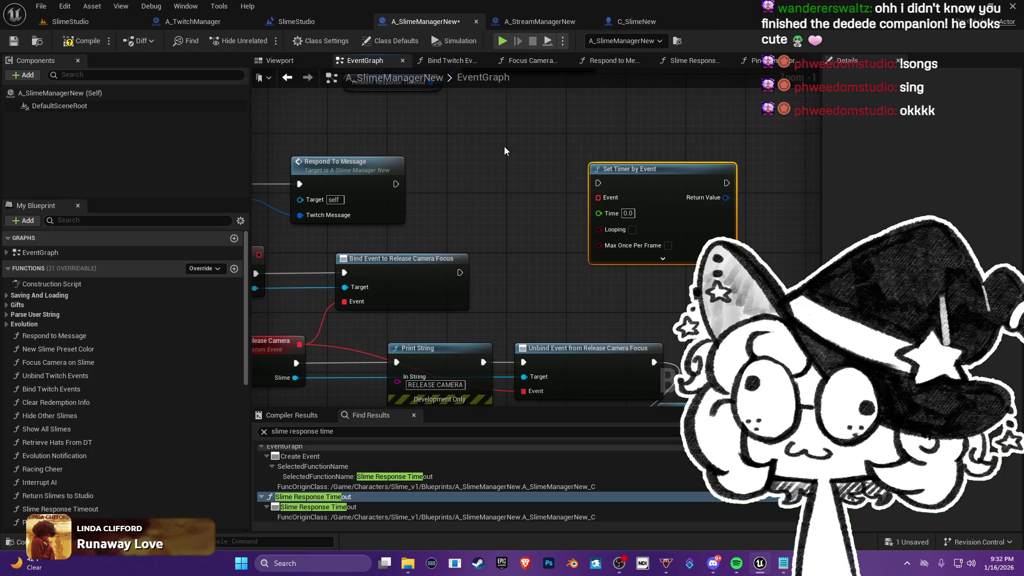
{"action": "left_click_drag", "start_coordinate": [504, 146], "coordinate": [567, 121]}
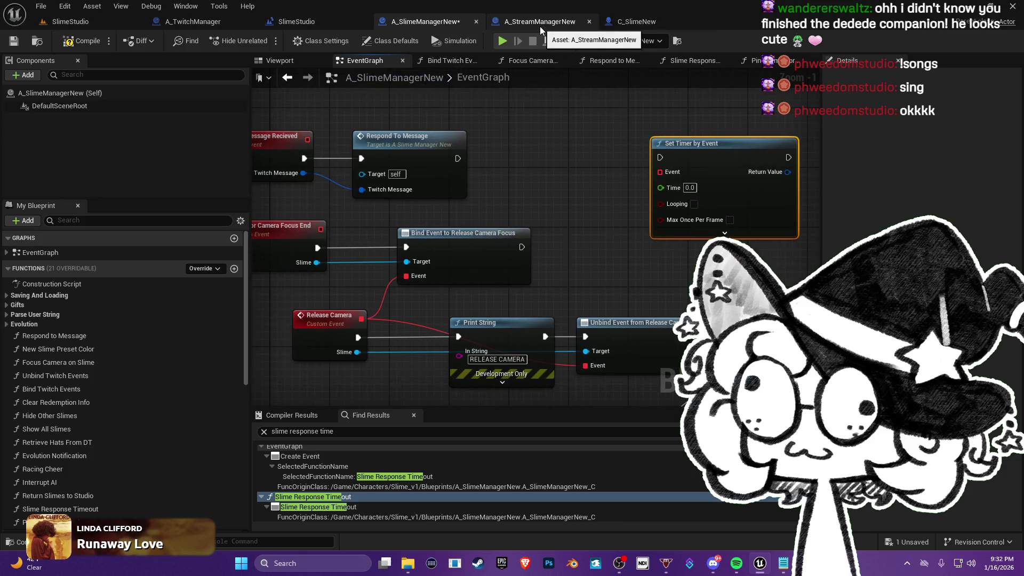
- In C_SlimeNew, find 'release' and jump to the ReleaseFromInteraction event
{"action": "left_click", "coordinate": [629, 22]}
{"action": "left_click", "coordinate": [347, 435]}
{"action": "type", "text": "release"}
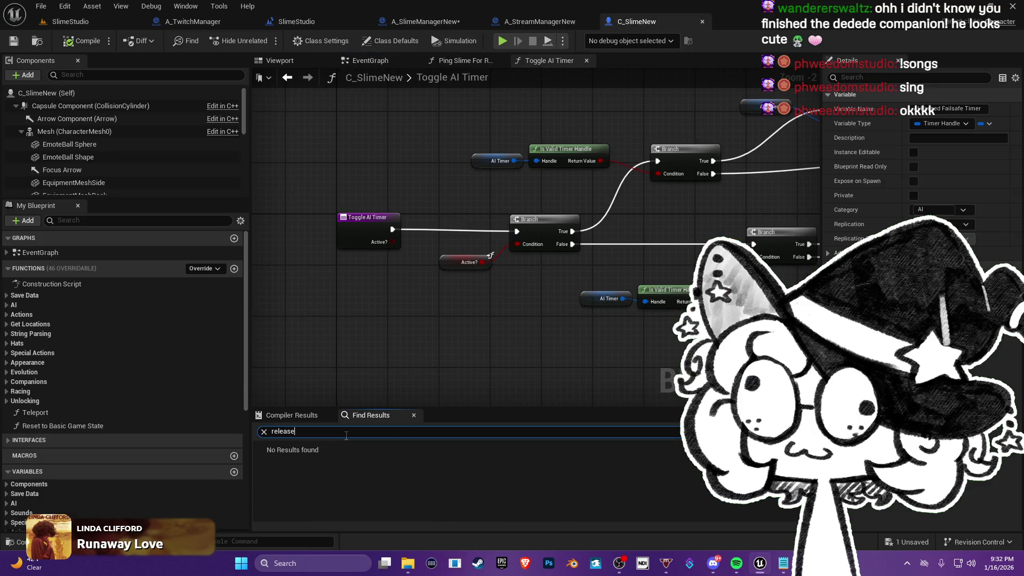
{"action": "key", "text": "Return"}
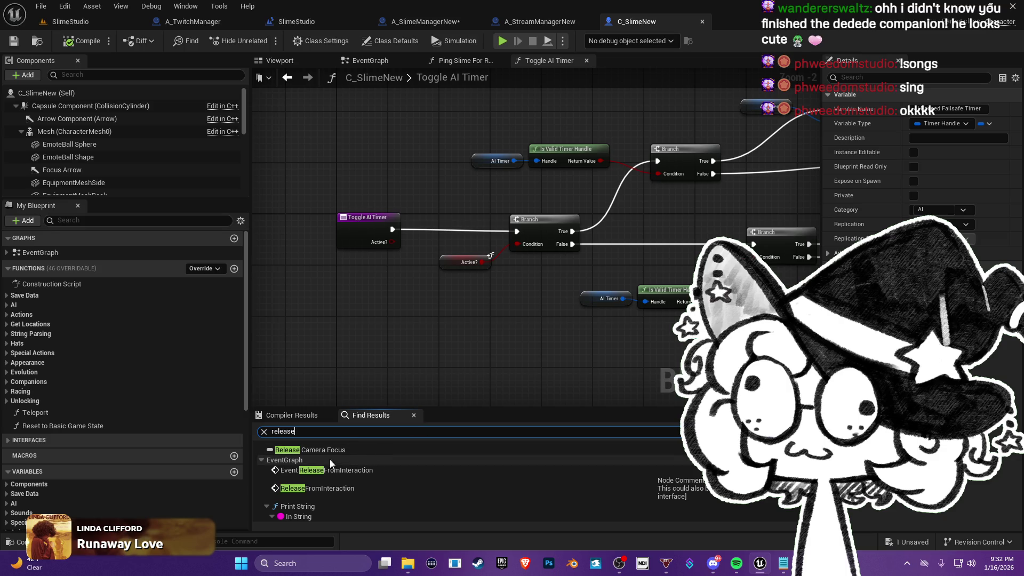
{"action": "left_click", "coordinate": [340, 491]}
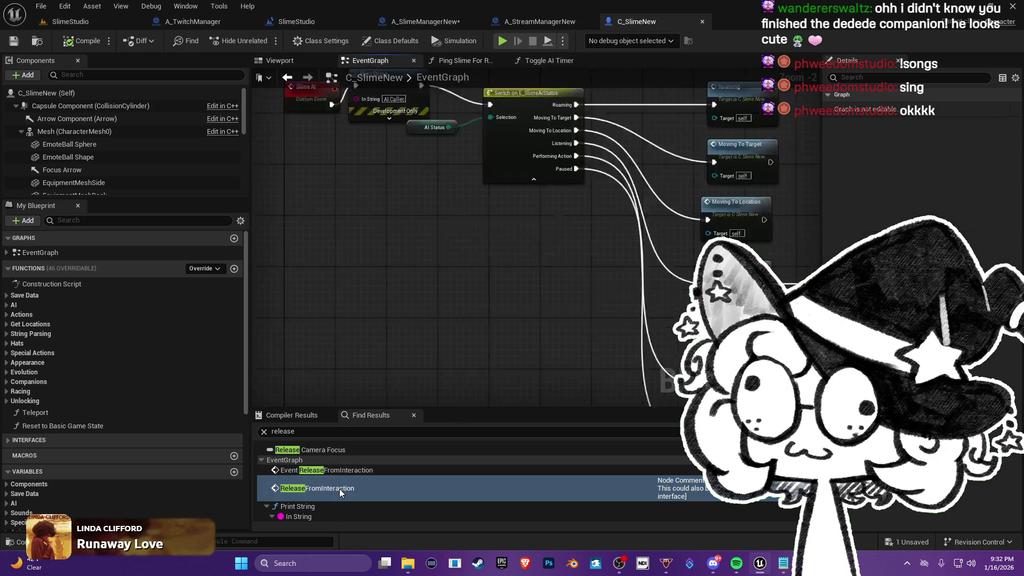
- Open Return To Roaming and inspect its SET nodes, Call Release Camera Focus, Sequence and Toggle AI Timer
{"action": "mouse_move", "coordinate": [462, 298]}
{"action": "left_mouse_down"}
{"action": "mouse_move", "coordinate": [350, 299]}
{"action": "mouse_move", "coordinate": [379, 286]}
{"action": "left_mouse_up"}
{"action": "double_click", "coordinate": [522, 198]}
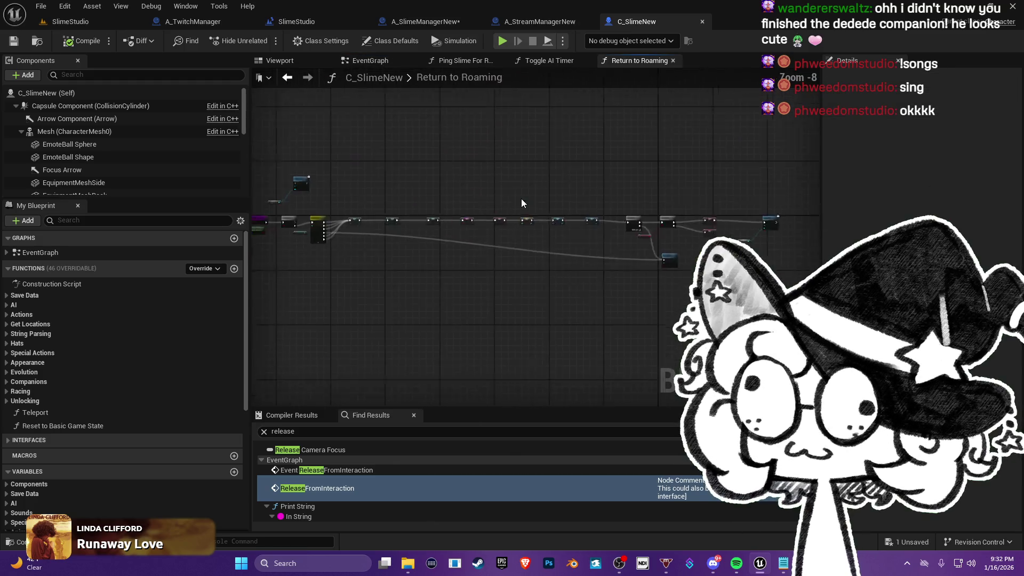
{"action": "scroll", "coordinate": [555, 251], "scroll_direction": "up", "scroll_amount": 4}
{"action": "mouse_move", "coordinate": [587, 133]}
{"action": "left_mouse_down"}
{"action": "mouse_move", "coordinate": [256, 166]}
{"action": "mouse_move", "coordinate": [282, 214]}
{"action": "mouse_move", "coordinate": [261, 90]}
{"action": "mouse_move", "coordinate": [277, 113]}
{"action": "mouse_move", "coordinate": [335, 110]}
{"action": "left_mouse_up"}
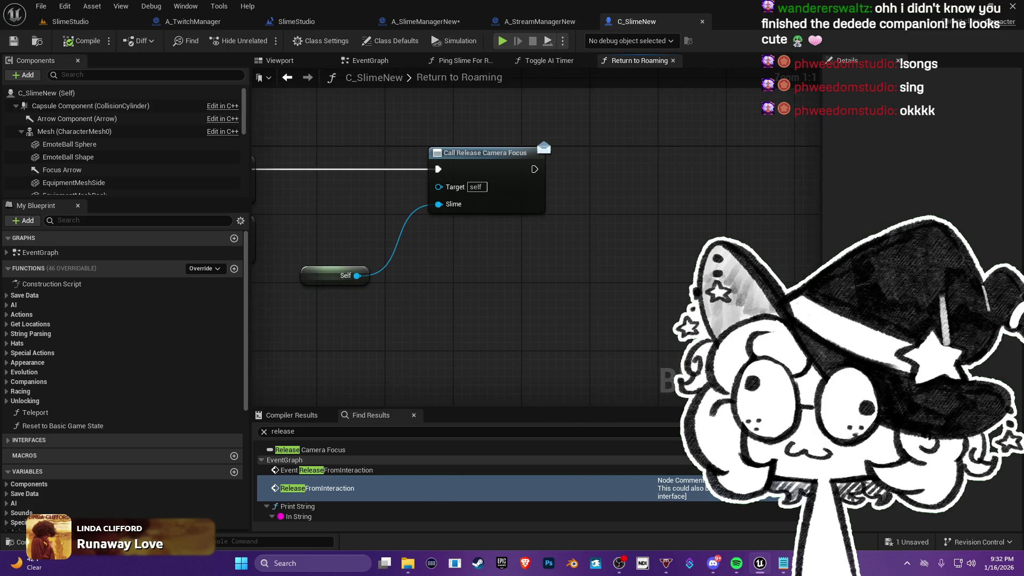
{"action": "left_click_drag", "start_coordinate": [472, 231], "coordinate": [538, 244]}
{"action": "scroll", "coordinate": [515, 215], "scroll_direction": "down", "scroll_amount": 2}
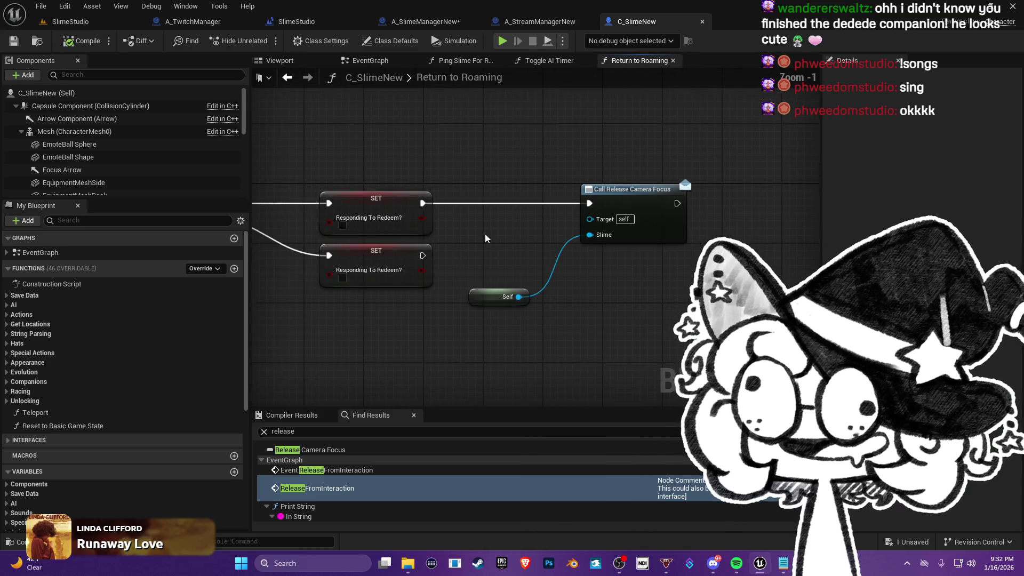
{"action": "mouse_move", "coordinate": [379, 310]}
{"action": "left_mouse_down"}
{"action": "mouse_move", "coordinate": [572, 297]}
{"action": "mouse_move", "coordinate": [523, 294]}
{"action": "mouse_move", "coordinate": [515, 236]}
{"action": "mouse_move", "coordinate": [278, 224]}
{"action": "mouse_move", "coordinate": [441, 232]}
{"action": "mouse_move", "coordinate": [275, 255]}
{"action": "mouse_move", "coordinate": [536, 266]}
{"action": "mouse_move", "coordinate": [291, 268]}
{"action": "left_mouse_up"}
{"action": "scroll", "coordinate": [277, 224], "scroll_direction": "up", "scroll_amount": 1}
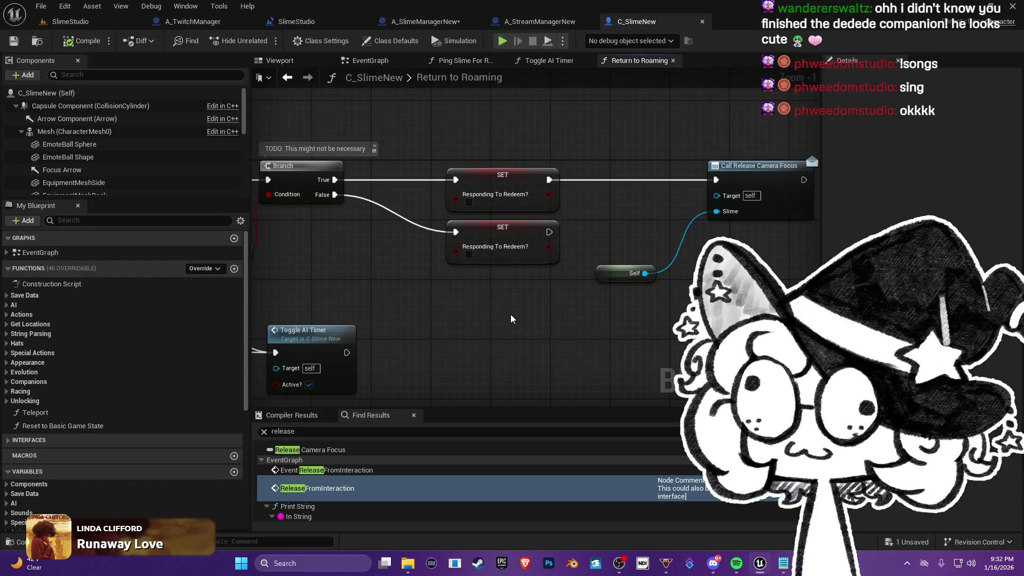
{"action": "left_click_drag", "start_coordinate": [514, 319], "coordinate": [499, 318]}
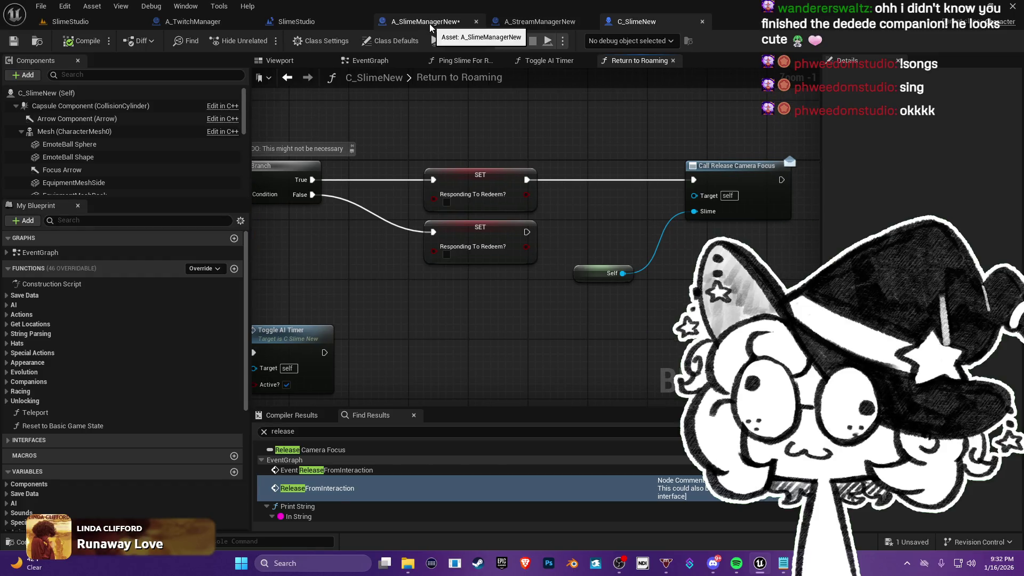
- In A_SlimeManagerNew, pan from the Ping Slime nodes over to Focus Camera and Clear Redemption Info
{"action": "left_click", "coordinate": [426, 22]}
{"action": "mouse_move", "coordinate": [572, 260]}
{"action": "left_mouse_down"}
{"action": "mouse_move", "coordinate": [547, 192]}
{"action": "mouse_move", "coordinate": [677, 225]}
{"action": "mouse_move", "coordinate": [708, 255]}
{"action": "left_mouse_up"}
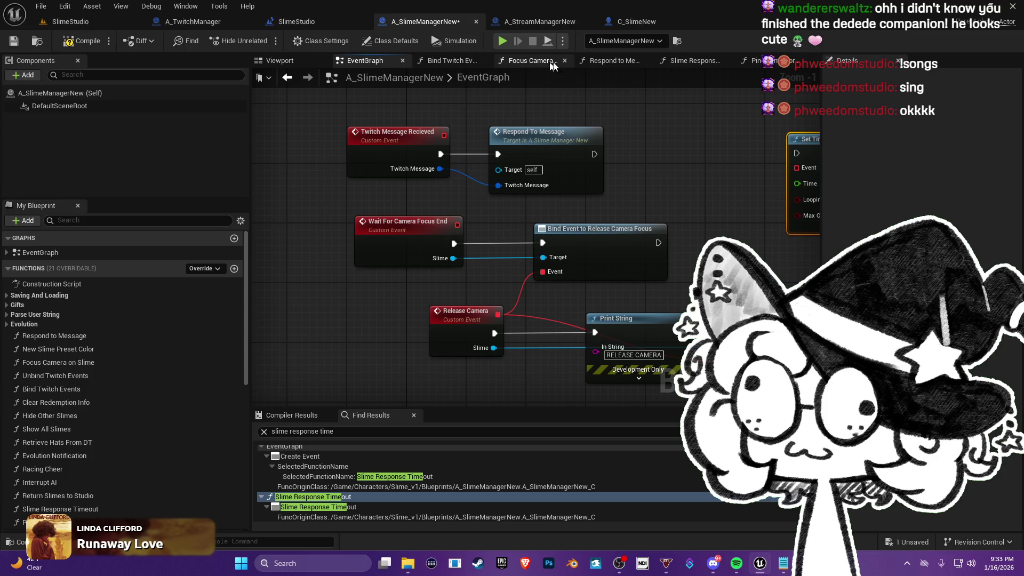
{"action": "scroll", "coordinate": [444, 126], "scroll_direction": "down", "scroll_amount": 6}
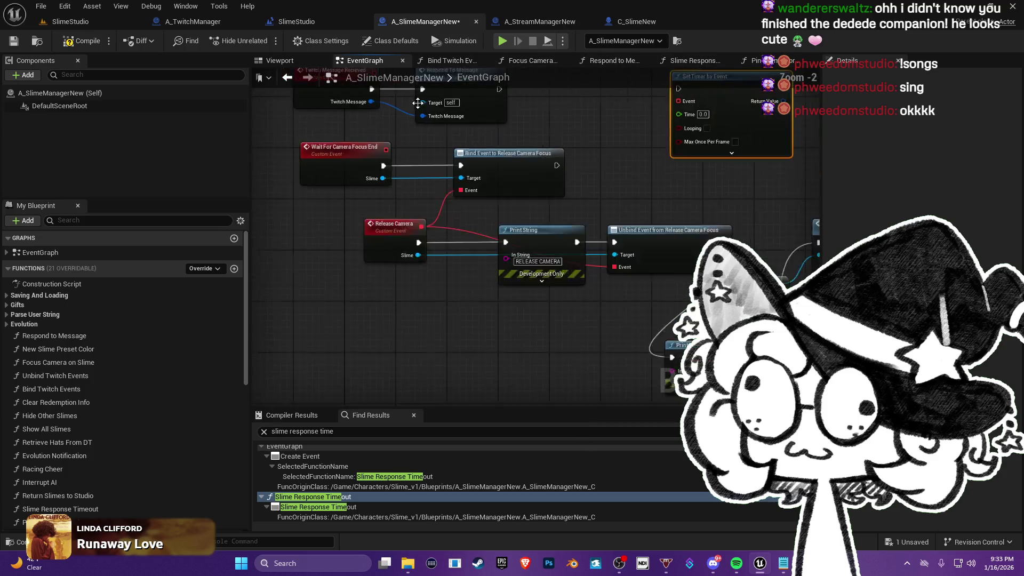
{"action": "scroll", "coordinate": [428, 267], "scroll_direction": "up", "scroll_amount": 3}
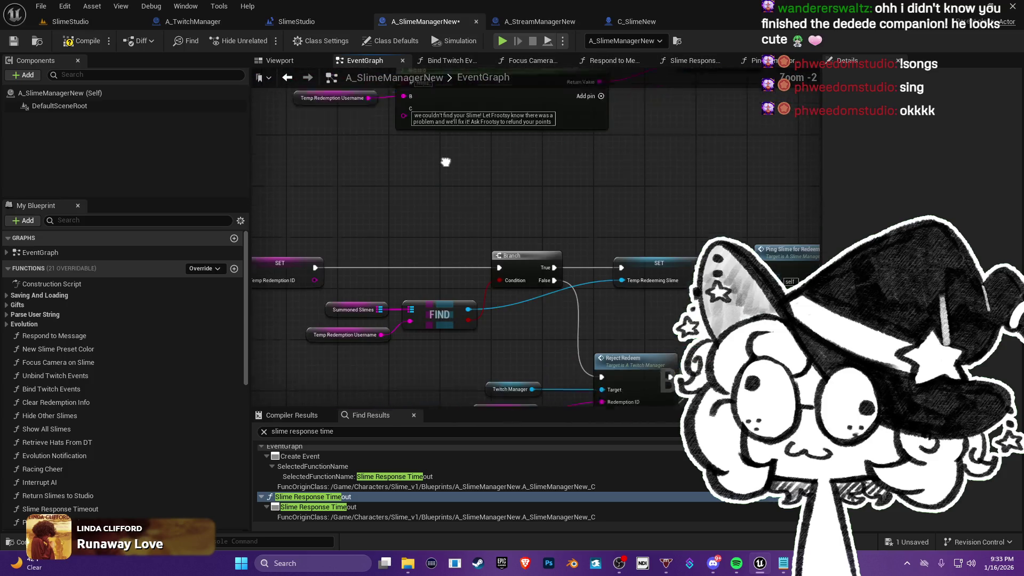
{"action": "scroll", "coordinate": [443, 160], "scroll_direction": "up", "scroll_amount": 2}
{"action": "left_click_drag", "start_coordinate": [572, 267], "coordinate": [324, 243]}
{"action": "scroll", "coordinate": [597, 270], "scroll_direction": "up", "scroll_amount": 1}
{"action": "mouse_move", "coordinate": [596, 270]}
{"action": "left_mouse_down"}
{"action": "mouse_move", "coordinate": [555, 292]}
{"action": "mouse_move", "coordinate": [452, 257]}
{"action": "mouse_move", "coordinate": [159, 222]}
{"action": "left_mouse_up"}
{"action": "mouse_move", "coordinate": [773, 256]}
{"action": "left_mouse_down"}
{"action": "mouse_move", "coordinate": [656, 251]}
{"action": "mouse_move", "coordinate": [509, 200]}
{"action": "mouse_move", "coordinate": [276, 176]}
{"action": "mouse_move", "coordinate": [514, 176]}
{"action": "left_mouse_up"}
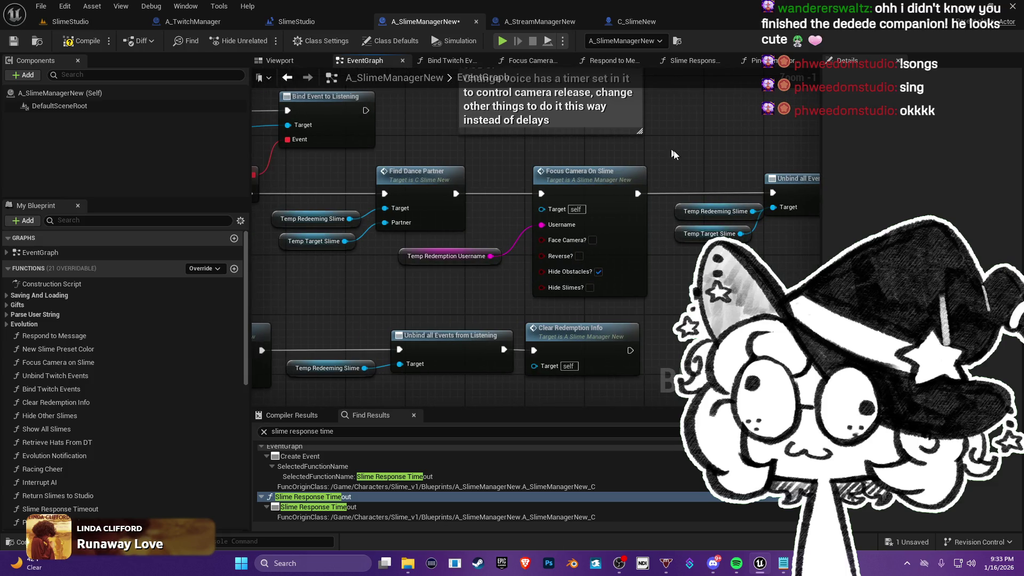
- Open Focus Camera on Slime and follow Wait For Camera Focus End to its Return Camera chain
{"action": "double_click", "coordinate": [561, 219]}
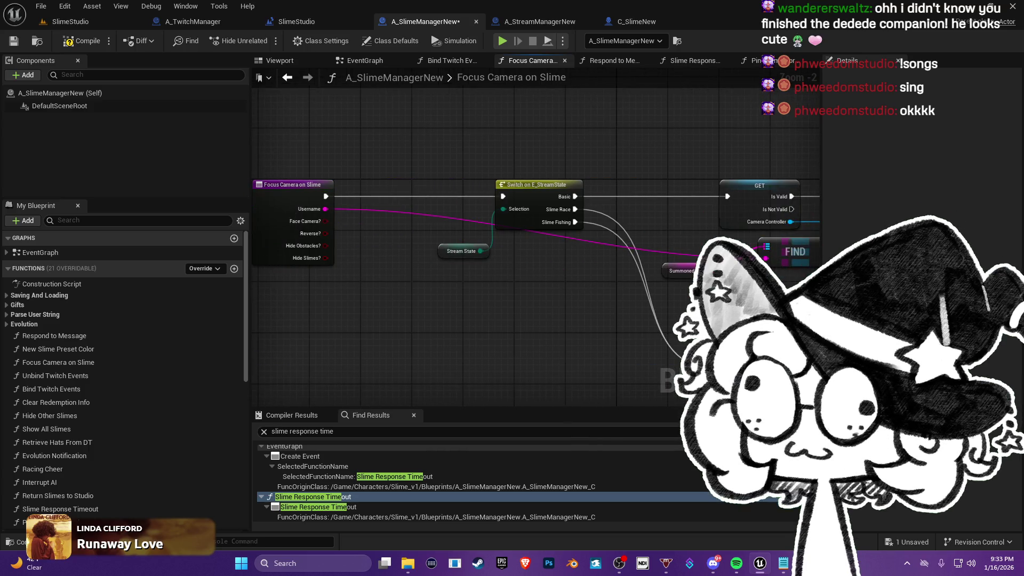
{"action": "left_click_drag", "start_coordinate": [769, 224], "coordinate": [450, 261]}
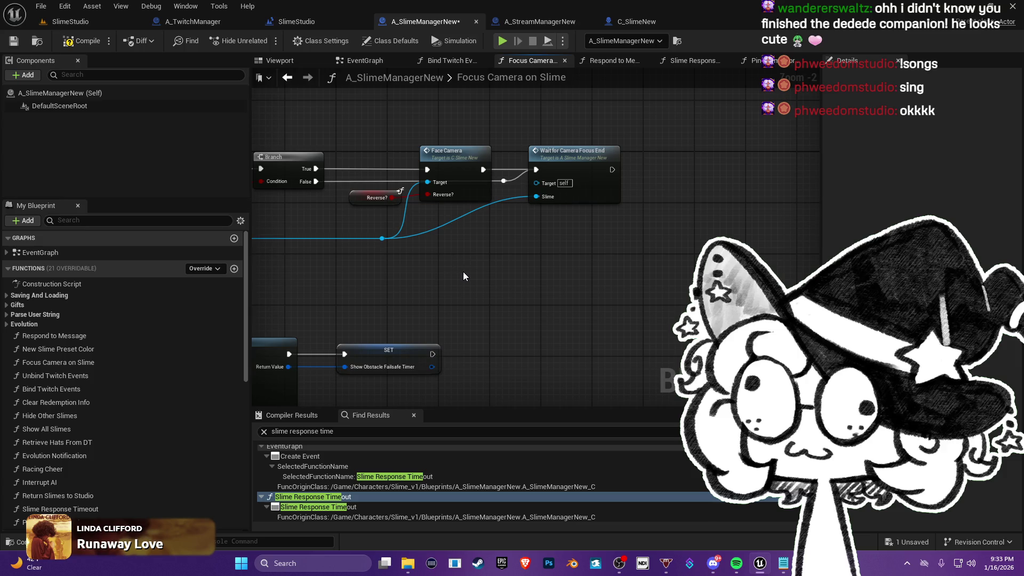
{"action": "left_click", "coordinate": [568, 165]}
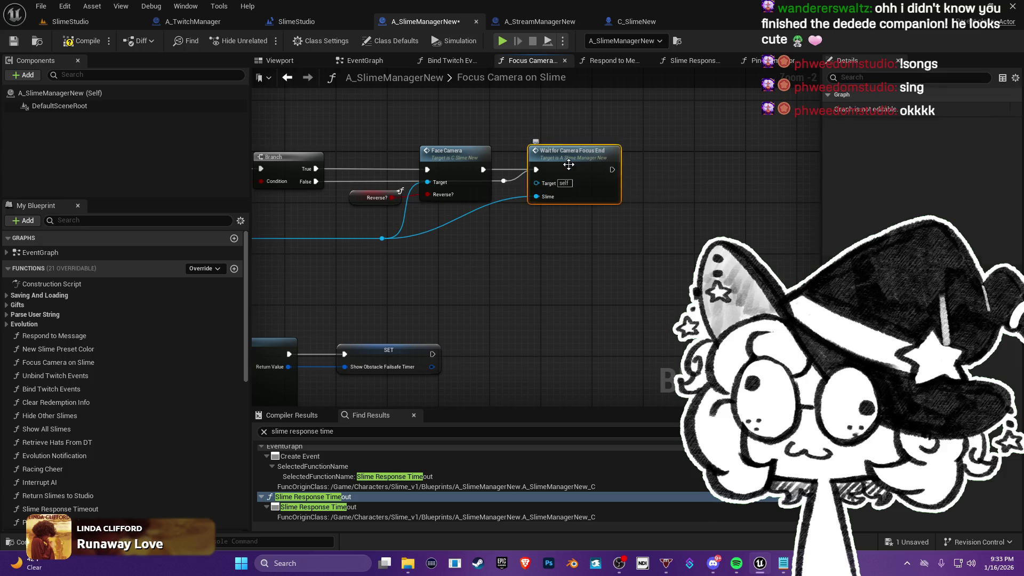
{"action": "double_click", "coordinate": [568, 164]}
{"action": "mouse_move", "coordinate": [521, 206]}
{"action": "left_mouse_down"}
{"action": "mouse_move", "coordinate": [354, 142]}
{"action": "mouse_move", "coordinate": [304, 144]}
{"action": "left_mouse_up"}
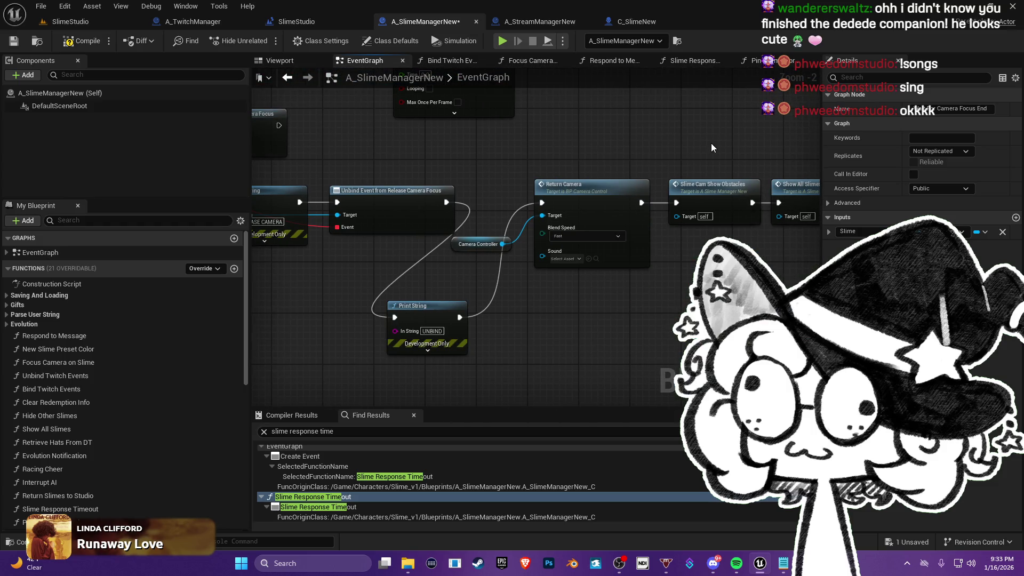
{"action": "left_click_drag", "start_coordinate": [712, 143], "coordinate": [615, 154]}
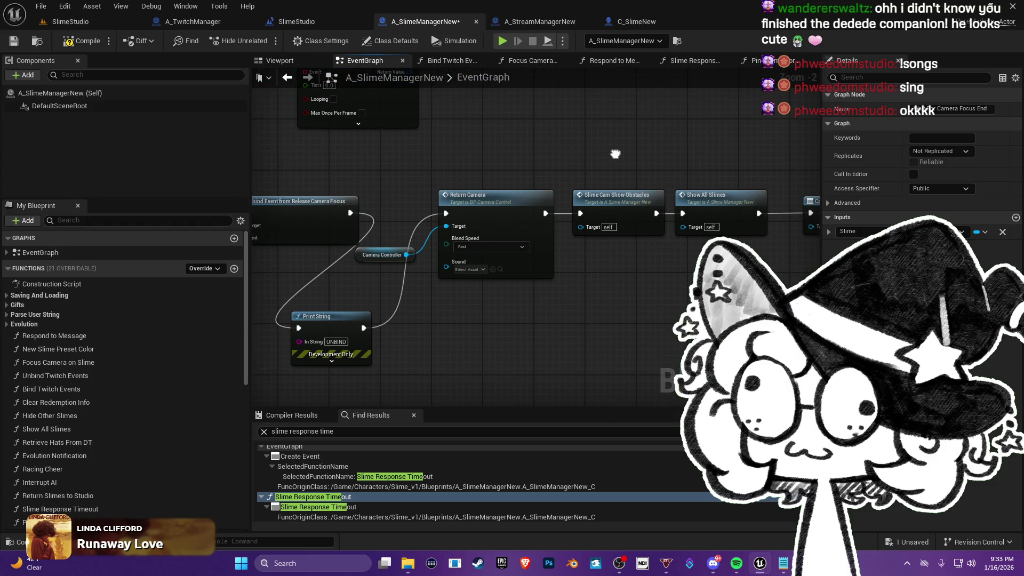
{"action": "left_click", "coordinate": [663, 18]}
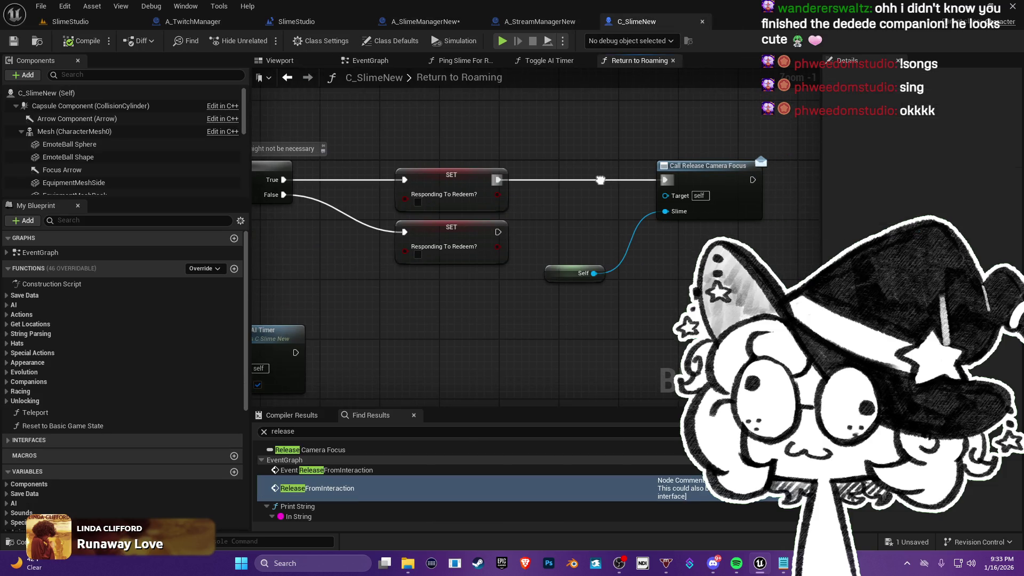
- Move the Self and Call Release Camera Focus nodes and wire Sequence Then 0 into the call
{"action": "left_click_drag", "start_coordinate": [556, 222], "coordinate": [583, 206]}
{"action": "left_click_drag", "start_coordinate": [436, 202], "coordinate": [486, 207]}
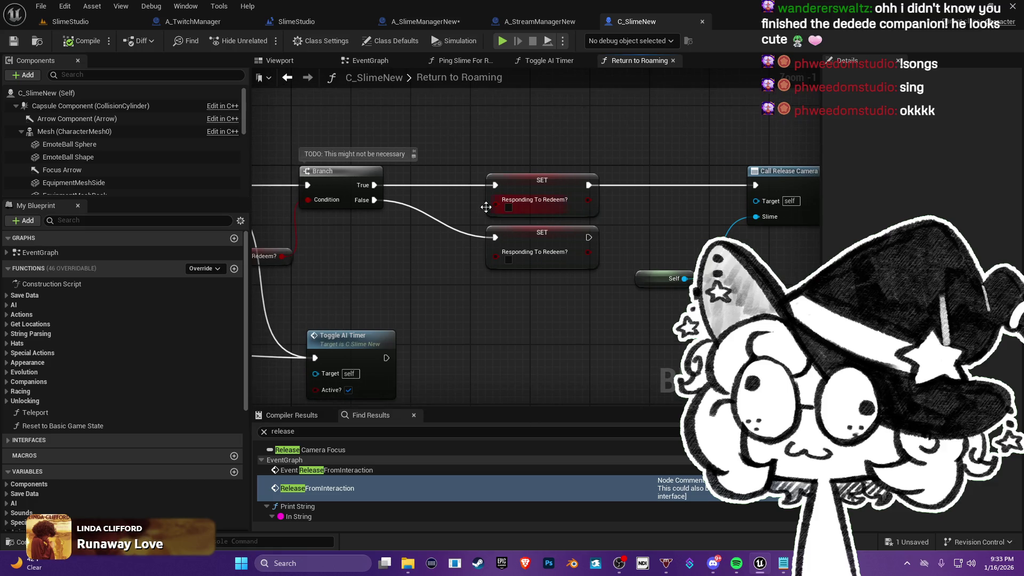
{"action": "mouse_move", "coordinate": [448, 159]}
{"action": "left_mouse_down"}
{"action": "mouse_move", "coordinate": [443, 179]}
{"action": "mouse_move", "coordinate": [659, 142]}
{"action": "mouse_move", "coordinate": [440, 152]}
{"action": "mouse_move", "coordinate": [533, 143]}
{"action": "left_mouse_up"}
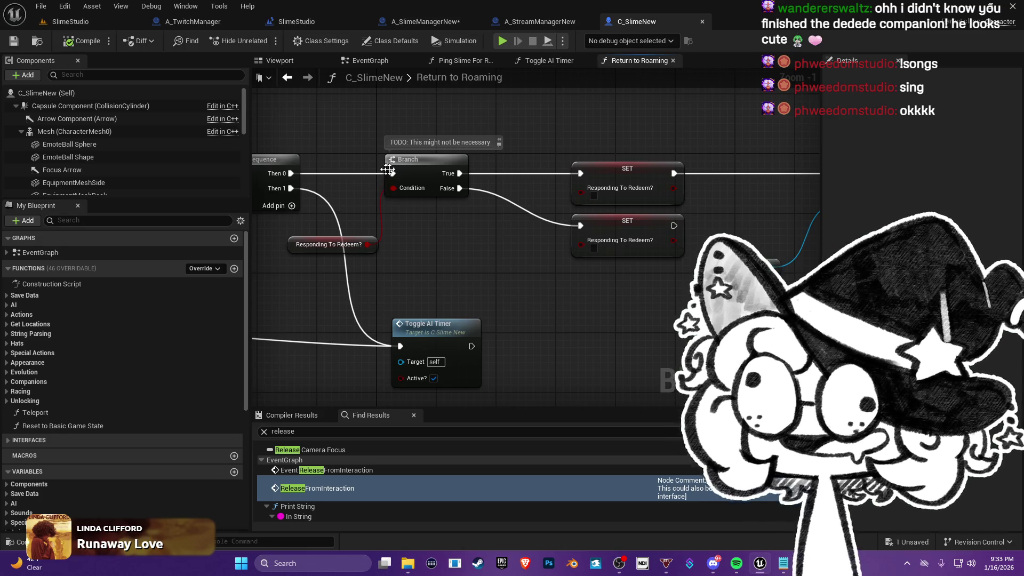
{"action": "mouse_move", "coordinate": [395, 173]}
{"action": "left_mouse_down"}
{"action": "mouse_move", "coordinate": [507, 141]}
{"action": "mouse_move", "coordinate": [266, 123]}
{"action": "mouse_move", "coordinate": [299, 176]}
{"action": "mouse_move", "coordinate": [480, 160]}
{"action": "mouse_move", "coordinate": [647, 242]}
{"action": "mouse_move", "coordinate": [470, 271]}
{"action": "left_mouse_up"}
{"action": "left_click_drag", "start_coordinate": [648, 148], "coordinate": [568, 186]}
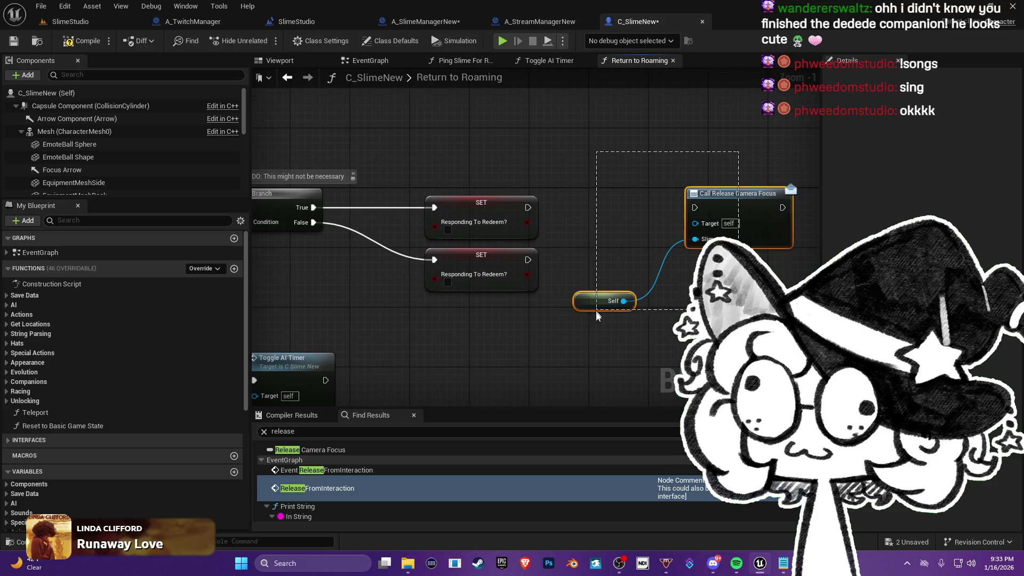
{"action": "mouse_move", "coordinate": [742, 227]}
{"action": "left_mouse_down"}
{"action": "mouse_move", "coordinate": [496, 123]}
{"action": "mouse_move", "coordinate": [459, 224]}
{"action": "mouse_move", "coordinate": [670, 229]}
{"action": "left_mouse_up"}
{"action": "mouse_move", "coordinate": [398, 284]}
{"action": "left_mouse_down"}
{"action": "mouse_move", "coordinate": [742, 109]}
{"action": "mouse_move", "coordinate": [395, 73]}
{"action": "mouse_move", "coordinate": [373, 96]}
{"action": "mouse_move", "coordinate": [454, 160]}
{"action": "mouse_move", "coordinate": [509, 246]}
{"action": "mouse_move", "coordinate": [477, 214]}
{"action": "left_mouse_up"}
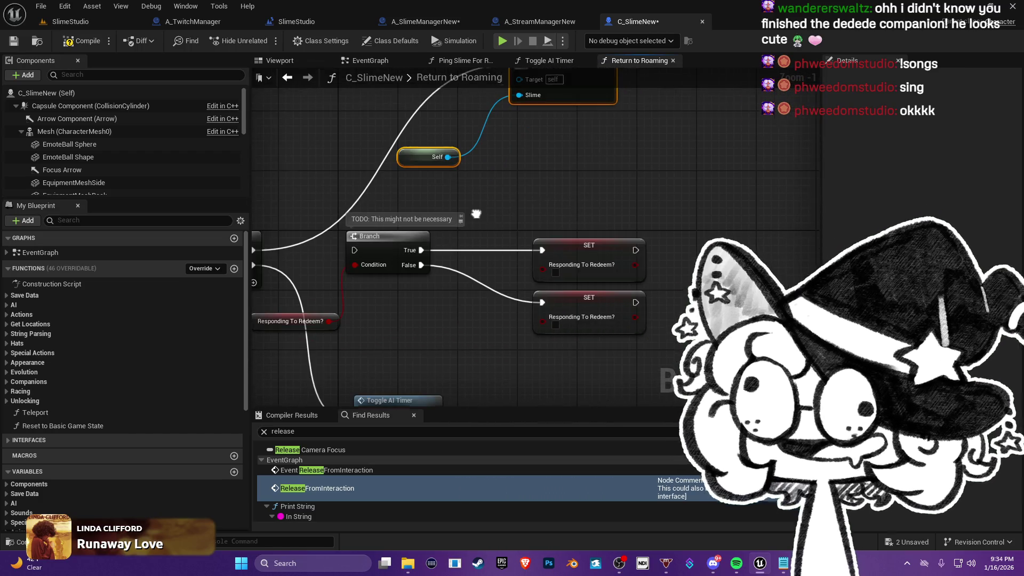
- Move the Branch and SET group up-right, and Call Release Camera Focus with Self down-left
{"action": "left_click_drag", "start_coordinate": [634, 352], "coordinate": [385, 233]}
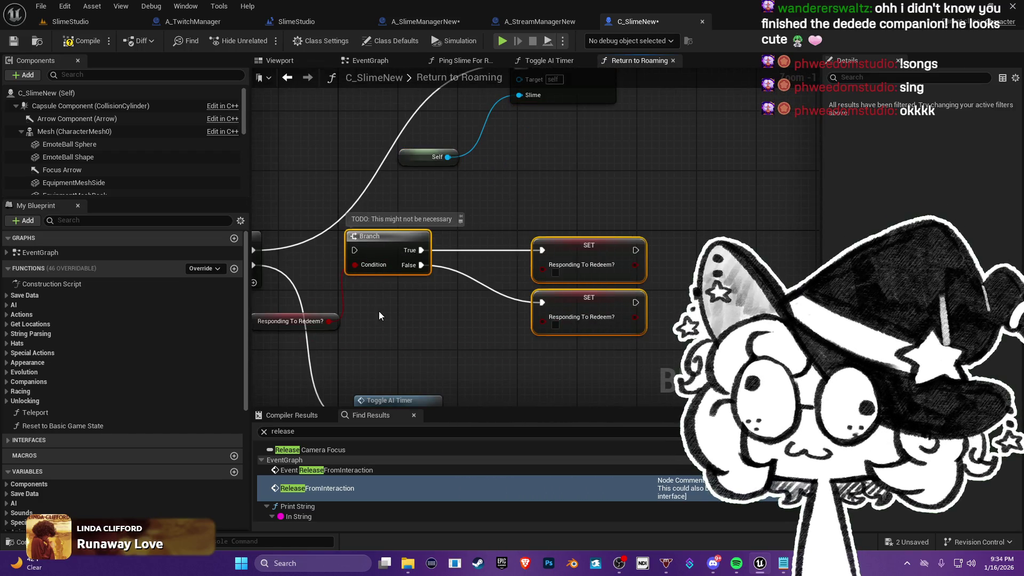
{"action": "left_click_drag", "start_coordinate": [286, 332], "coordinate": [286, 333]}
{"action": "mouse_move", "coordinate": [394, 234]}
{"action": "left_mouse_down"}
{"action": "mouse_move", "coordinate": [479, 261]}
{"action": "mouse_move", "coordinate": [798, 204]}
{"action": "left_mouse_up"}
{"action": "mouse_move", "coordinate": [592, 196]}
{"action": "left_mouse_down"}
{"action": "mouse_move", "coordinate": [494, 96]}
{"action": "mouse_move", "coordinate": [492, 154]}
{"action": "mouse_move", "coordinate": [474, 129]}
{"action": "left_mouse_up"}
{"action": "mouse_move", "coordinate": [564, 134]}
{"action": "left_mouse_down"}
{"action": "mouse_move", "coordinate": [565, 275]}
{"action": "mouse_move", "coordinate": [535, 322]}
{"action": "left_mouse_up"}
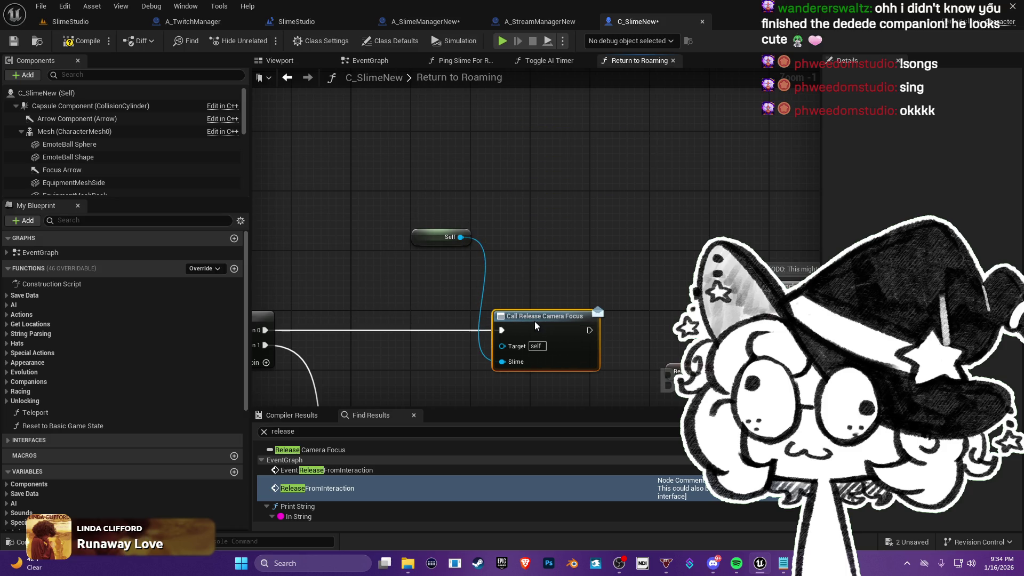
{"action": "left_click_drag", "start_coordinate": [524, 274], "coordinate": [533, 216]}
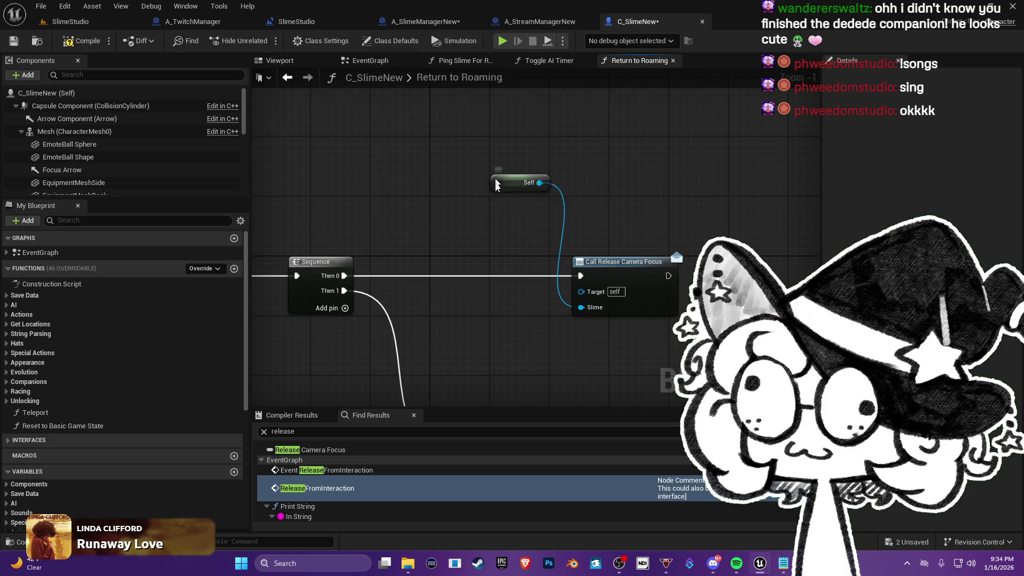
{"action": "left_click_drag", "start_coordinate": [496, 185], "coordinate": [497, 319]}
{"action": "left_click_drag", "start_coordinate": [470, 364], "coordinate": [486, 294]}
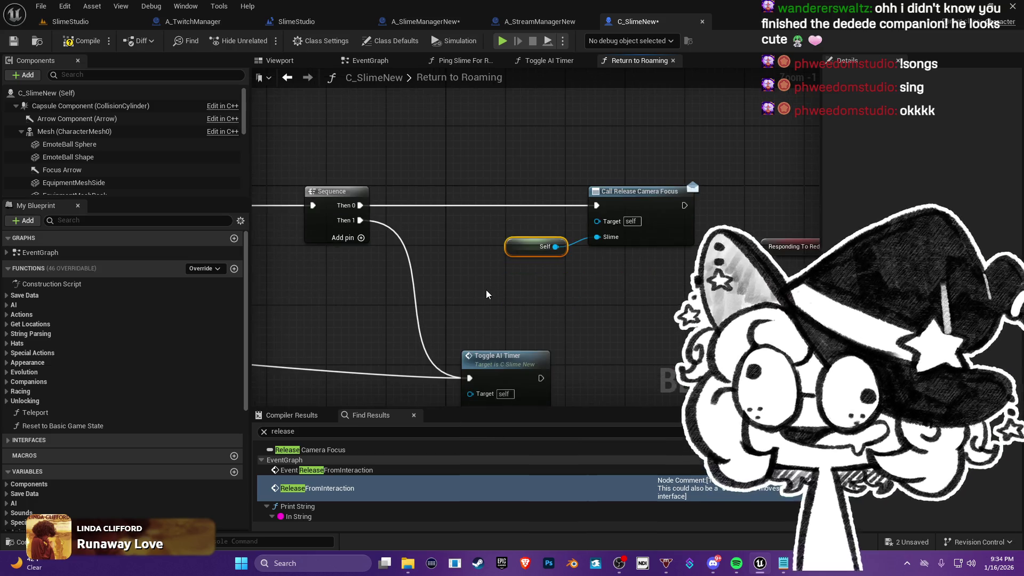
- Review the rearranged Sequence, Branch, SET, Toggle AI Timer and entry nodes of Return to Roaming
{"action": "left_click_drag", "start_coordinate": [645, 272], "coordinate": [575, 276]}
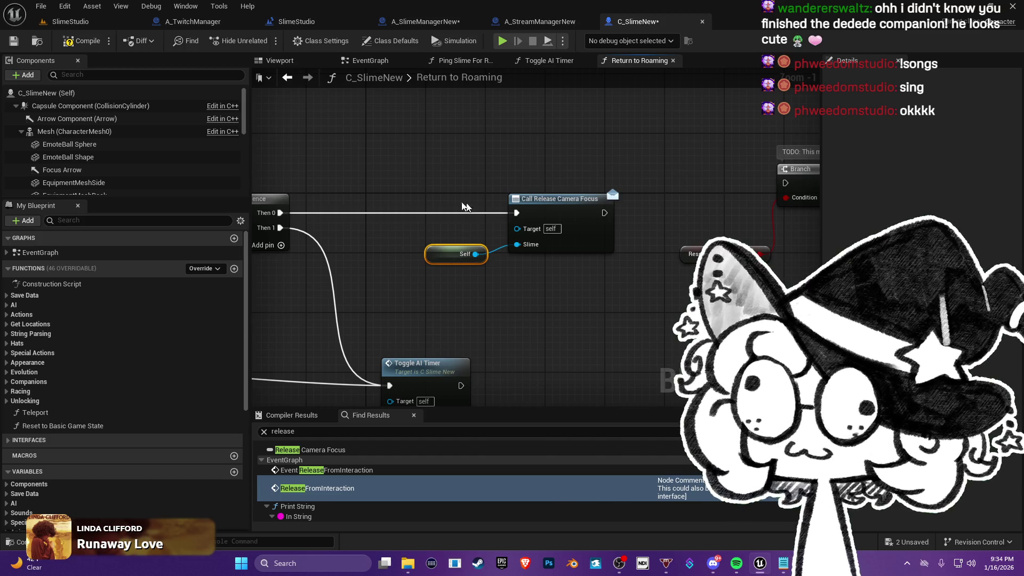
{"action": "left_click_drag", "start_coordinate": [465, 207], "coordinate": [635, 203]}
{"action": "left_click_drag", "start_coordinate": [514, 282], "coordinate": [370, 242]}
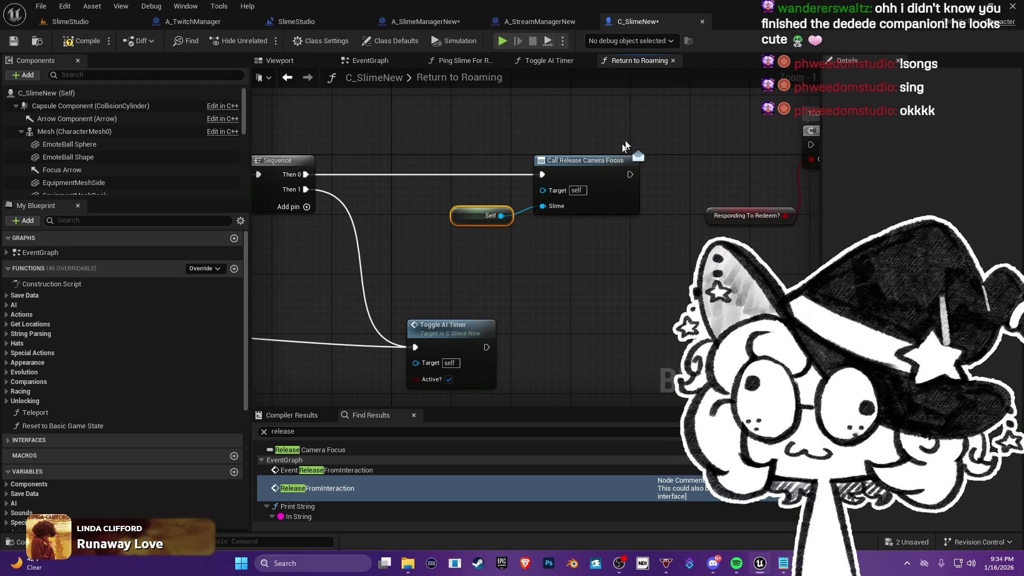
{"action": "left_click_drag", "start_coordinate": [626, 147], "coordinate": [341, 151]}
{"action": "left_click_drag", "start_coordinate": [576, 281], "coordinate": [610, 347]}
{"action": "mouse_move", "coordinate": [536, 186]}
{"action": "left_mouse_down"}
{"action": "mouse_move", "coordinate": [624, 231]}
{"action": "mouse_move", "coordinate": [708, 216]}
{"action": "left_mouse_up"}
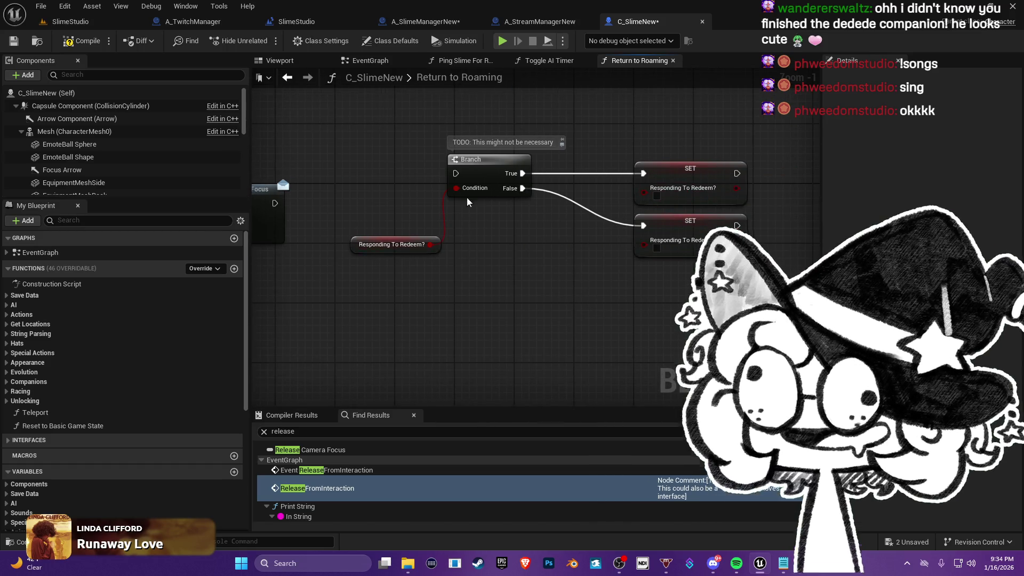
{"action": "left_click_drag", "start_coordinate": [382, 298], "coordinate": [664, 300]}
{"action": "mouse_move", "coordinate": [544, 304]}
{"action": "left_mouse_down"}
{"action": "mouse_move", "coordinate": [710, 233]}
{"action": "mouse_move", "coordinate": [638, 278]}
{"action": "left_mouse_up"}
{"action": "mouse_move", "coordinate": [516, 129]}
{"action": "left_mouse_down"}
{"action": "mouse_move", "coordinate": [491, 155]}
{"action": "mouse_move", "coordinate": [298, 154]}
{"action": "mouse_move", "coordinate": [603, 176]}
{"action": "mouse_move", "coordinate": [480, 160]}
{"action": "mouse_move", "coordinate": [586, 177]}
{"action": "mouse_move", "coordinate": [533, 192]}
{"action": "mouse_move", "coordinate": [544, 138]}
{"action": "left_mouse_up"}
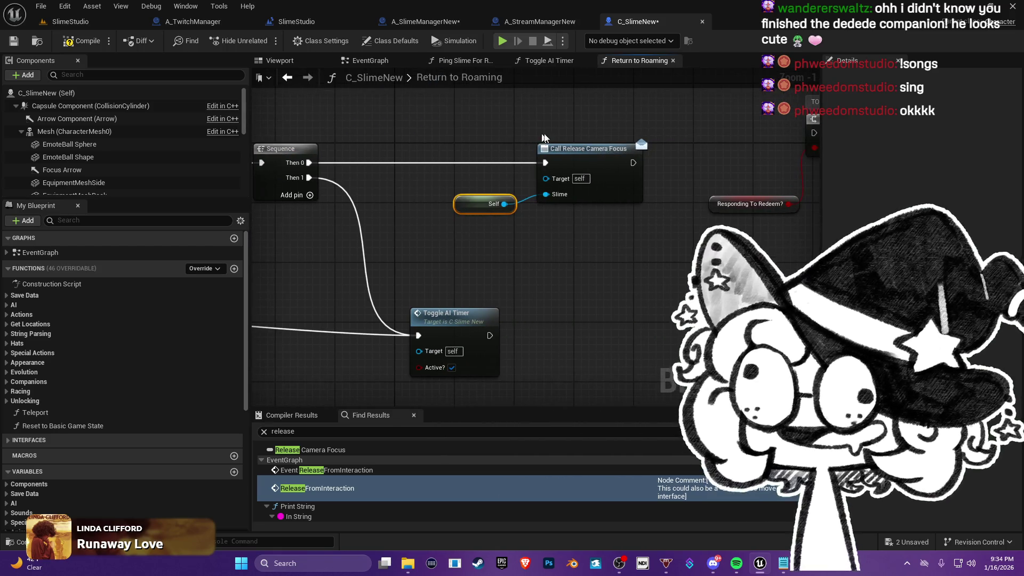
{"action": "mouse_move", "coordinate": [464, 237]}
{"action": "left_mouse_down"}
{"action": "mouse_move", "coordinate": [374, 176]}
{"action": "mouse_move", "coordinate": [480, 160]}
{"action": "mouse_move", "coordinate": [427, 187]}
{"action": "mouse_move", "coordinate": [299, 213]}
{"action": "mouse_move", "coordinate": [427, 250]}
{"action": "left_mouse_up"}
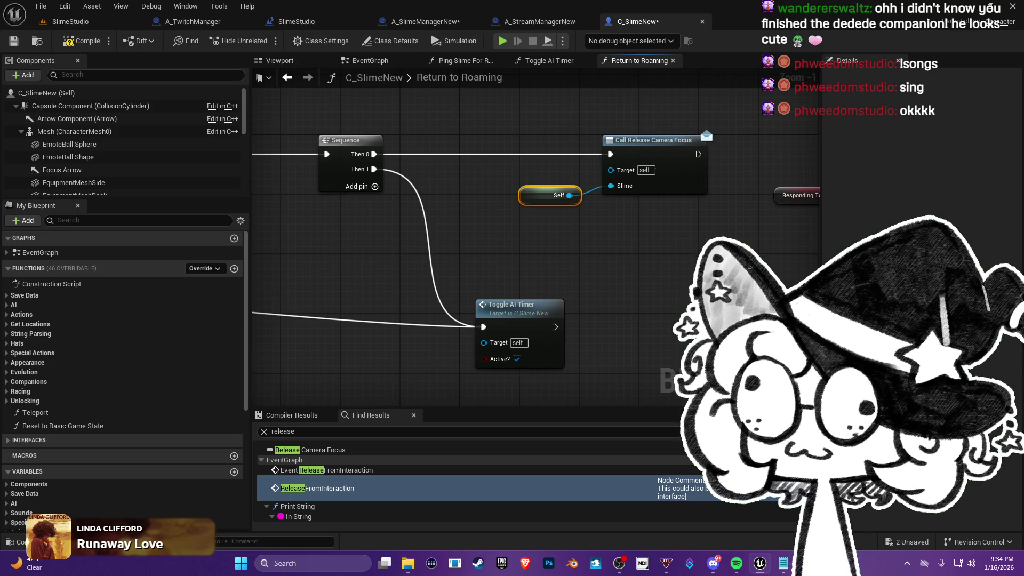
{"action": "left_click", "coordinate": [126, 21]}
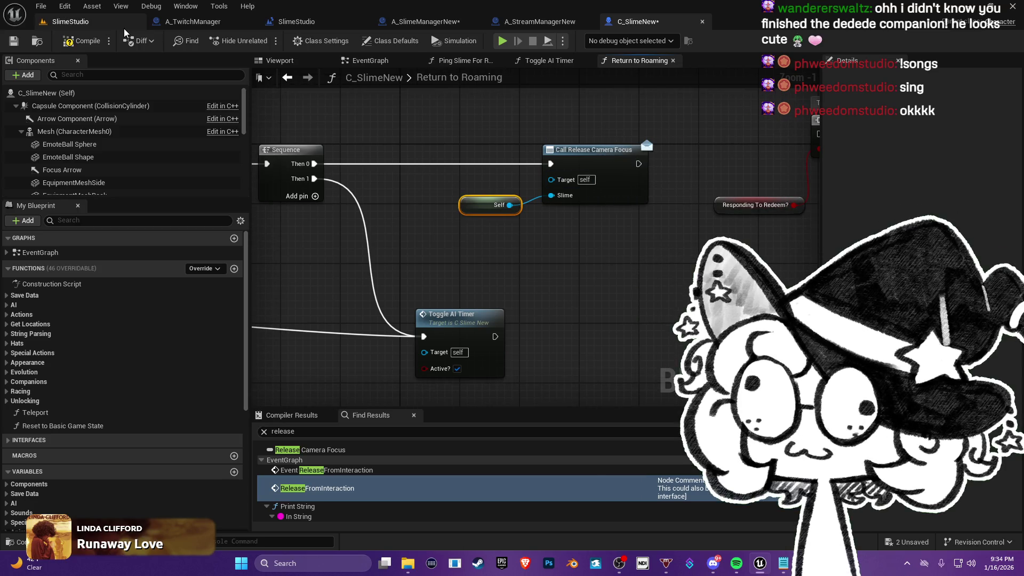
- Save the A_SlimeManagerNew and C_SlimeNew blueprints with Save Selected
{"action": "left_click", "coordinate": [101, 440]}
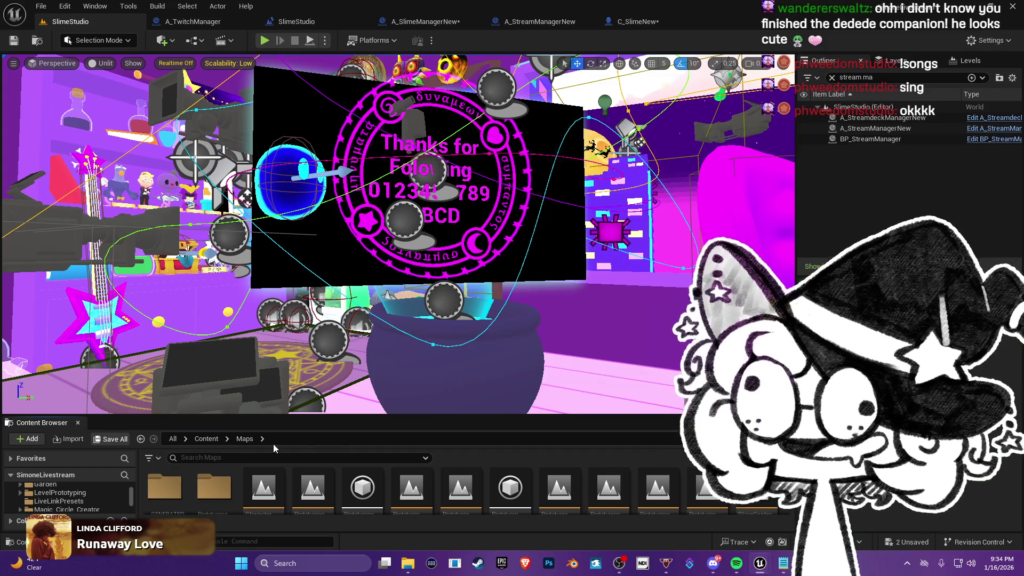
{"action": "left_click", "coordinate": [593, 403]}
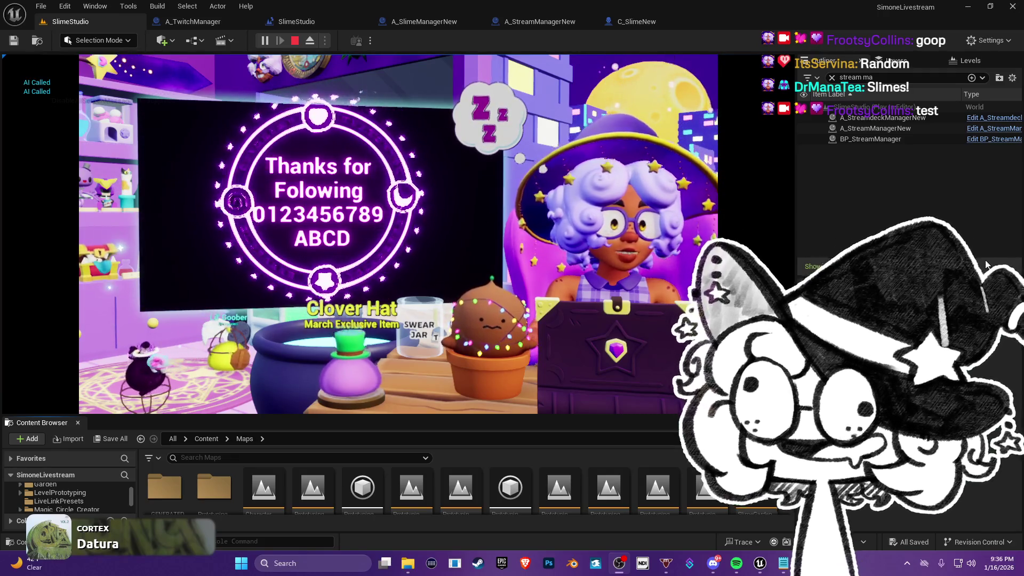
{"action": "left_click", "coordinate": [783, 562]}
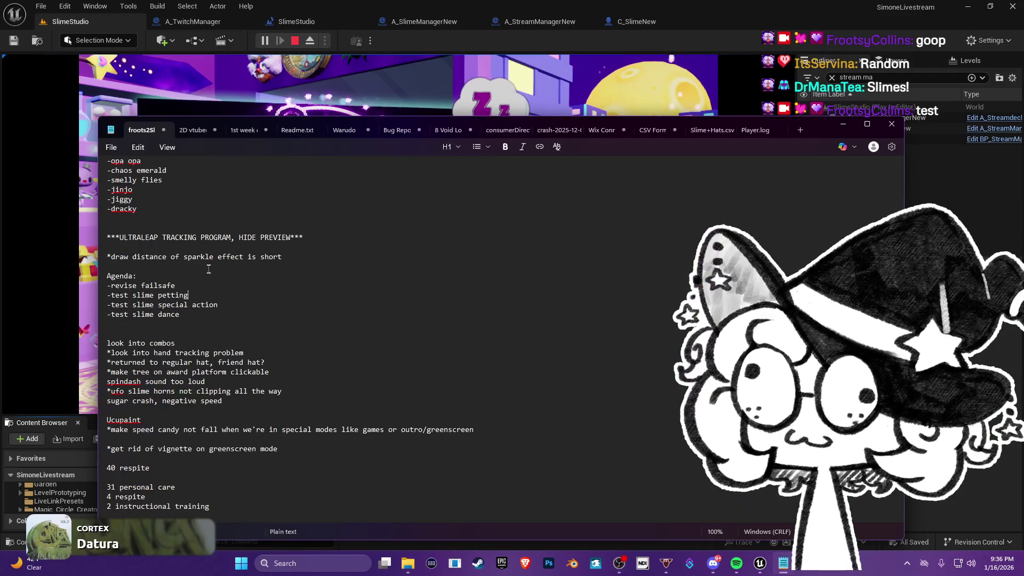
- Note 'name slime redeem is hogging camera in weird way' under the agenda, then return to the editor
{"action": "left_click", "coordinate": [218, 296]}
{"action": "key", "text": "Return"}
{"action": "key", "text": "Return"}
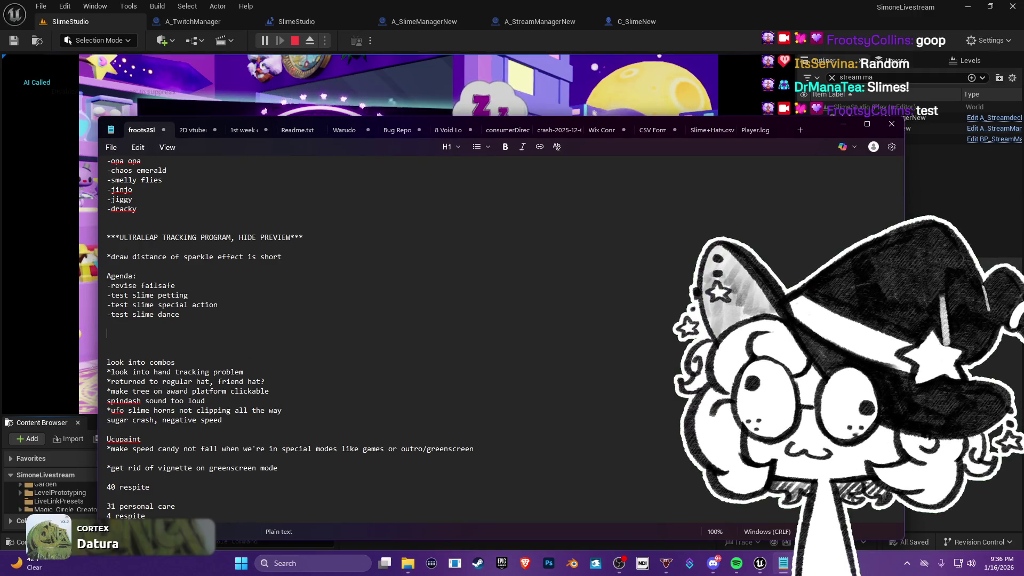
{"action": "type", "text": "*name sl"}
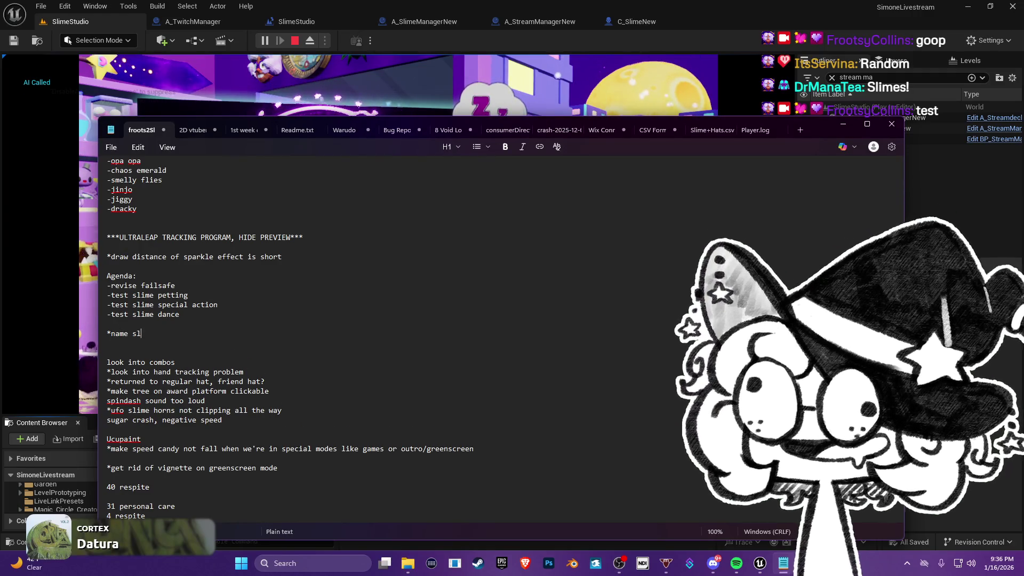
{"action": "type", "text": "ime redeem is "}
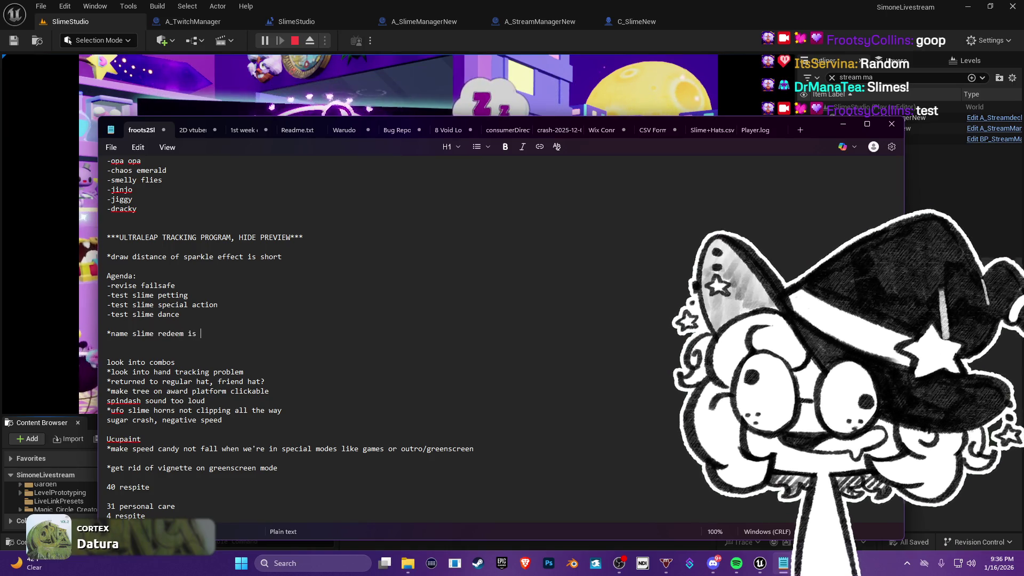
{"action": "type", "text": "hogging camera "}
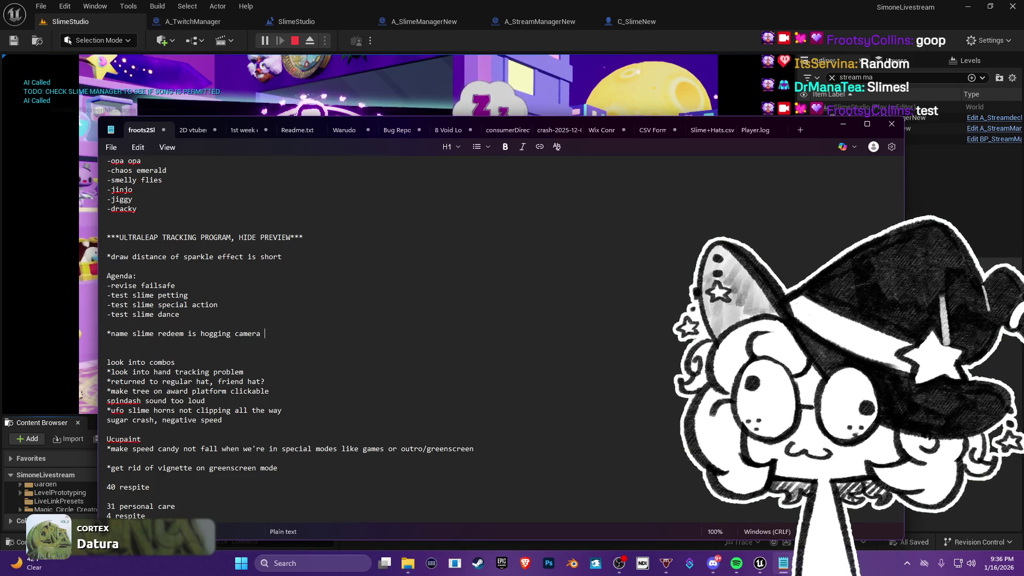
{"action": "type", "text": "in weird way"}
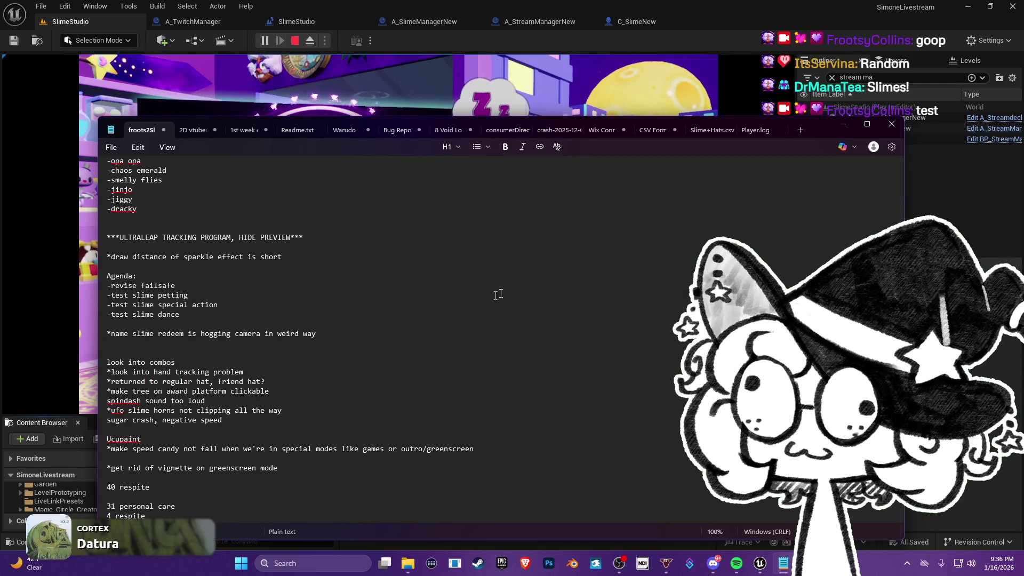
{"action": "left_click", "coordinate": [777, 5]}
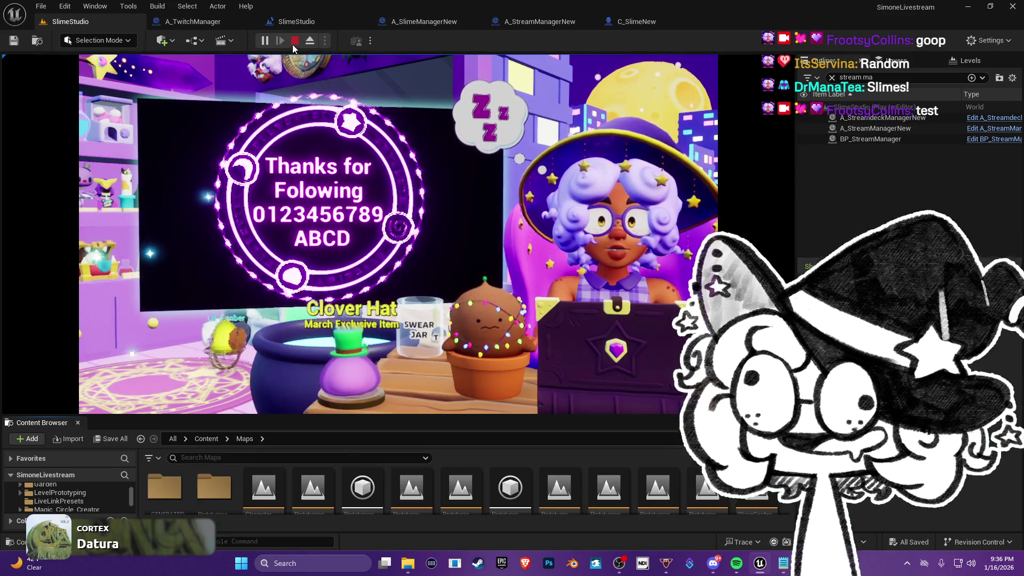
- End the play session, glance at A_StreamManagerNew, and show A_SlimeManagerNew's EventGraph
{"action": "left_click", "coordinate": [293, 43]}
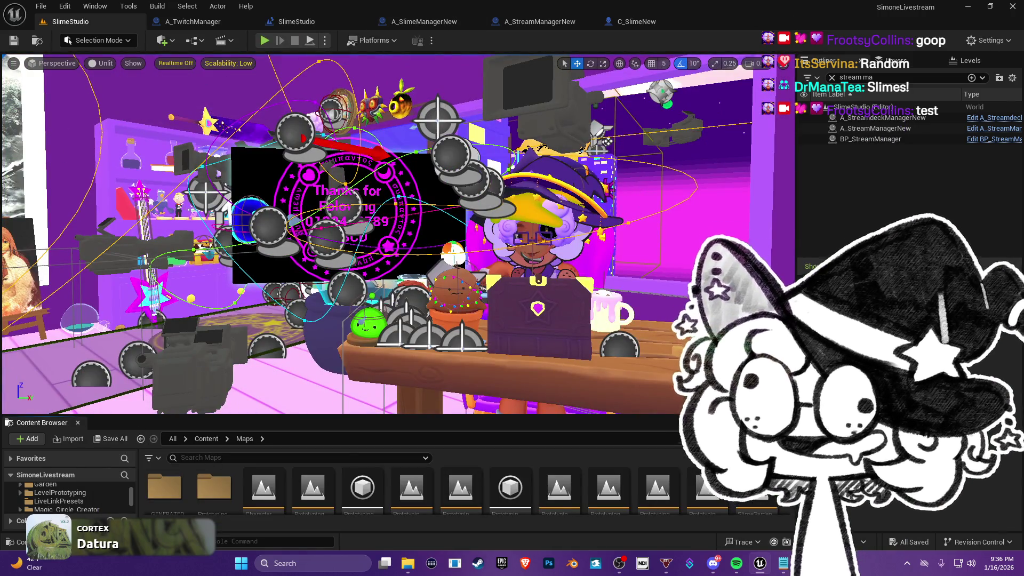
{"action": "left_click", "coordinate": [541, 21]}
{"action": "mouse_move", "coordinate": [483, 207]}
{"action": "left_mouse_down"}
{"action": "mouse_move", "coordinate": [446, 249]}
{"action": "mouse_move", "coordinate": [468, 328]}
{"action": "mouse_move", "coordinate": [470, 453]}
{"action": "left_mouse_up"}
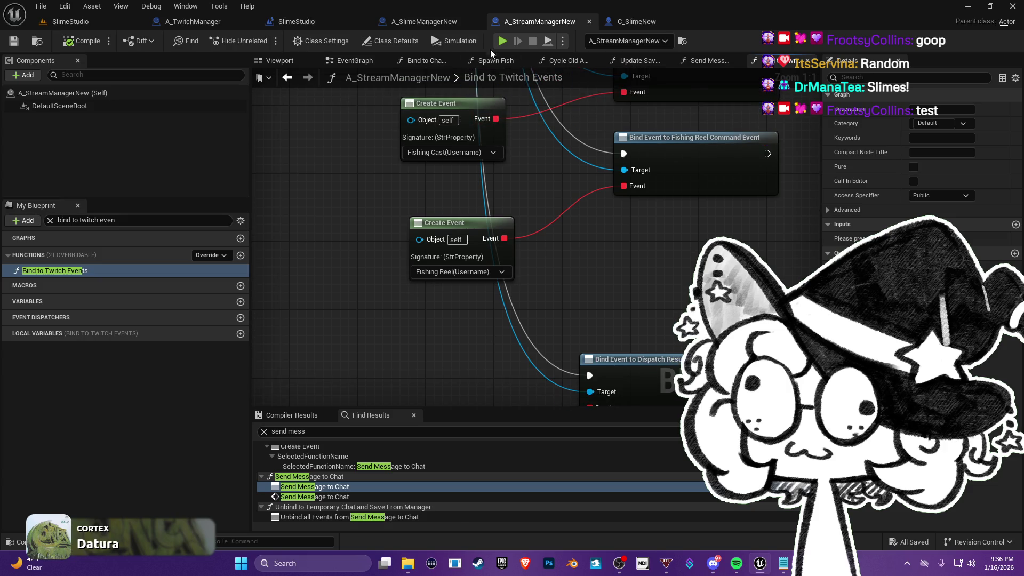
{"action": "left_click", "coordinate": [415, 25]}
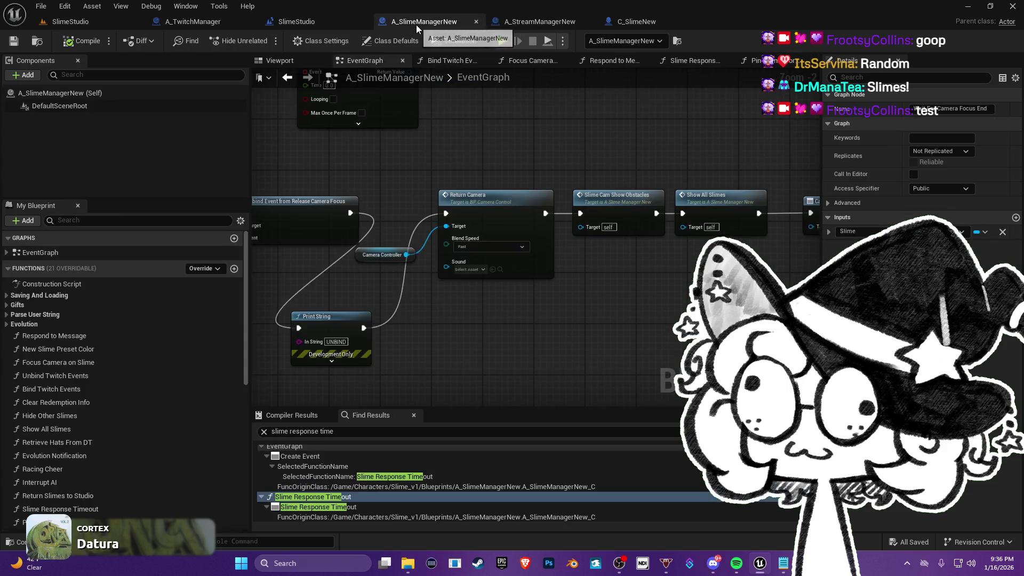
{"action": "left_click_drag", "start_coordinate": [529, 204], "coordinate": [542, 243]}
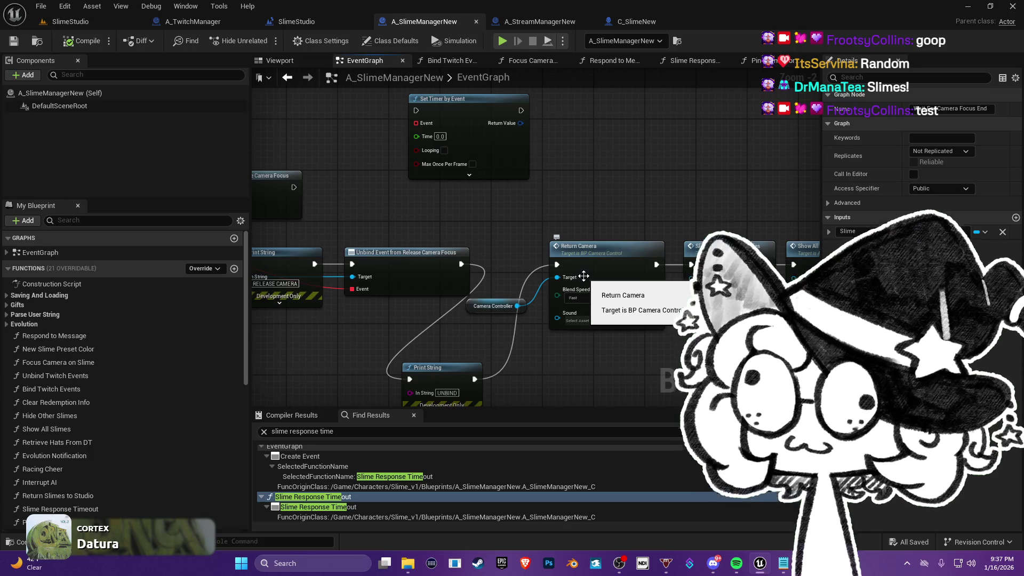
{"action": "mouse_move", "coordinate": [604, 259]}
{"action": "left_mouse_down"}
{"action": "mouse_move", "coordinate": [562, 221]}
{"action": "mouse_move", "coordinate": [507, 266]}
{"action": "mouse_move", "coordinate": [350, 309]}
{"action": "mouse_move", "coordinate": [561, 297]}
{"action": "mouse_move", "coordinate": [635, 315]}
{"action": "mouse_move", "coordinate": [604, 315]}
{"action": "left_mouse_up"}
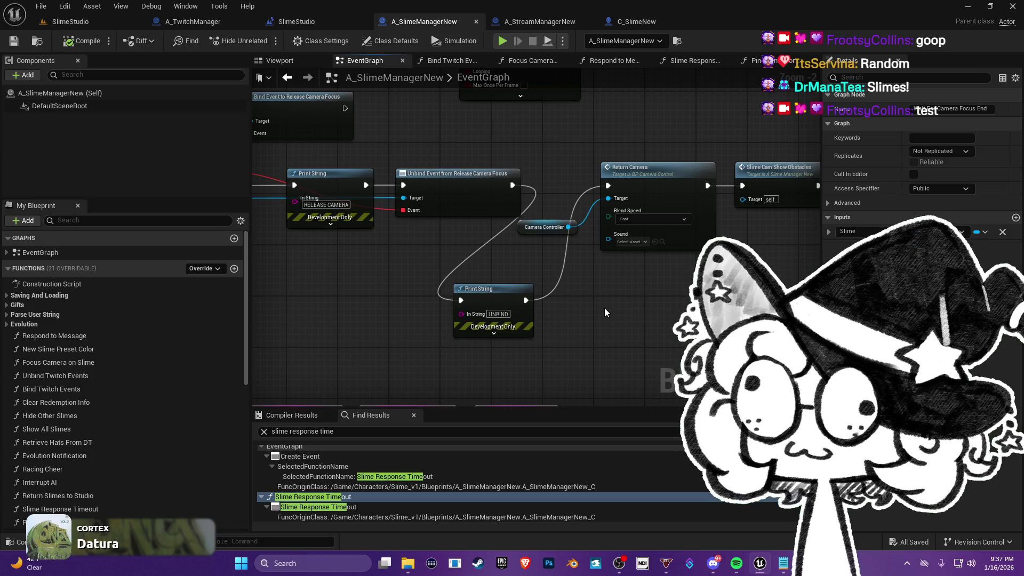
{"action": "mouse_move", "coordinate": [527, 155]}
{"action": "left_mouse_down"}
{"action": "mouse_move", "coordinate": [618, 176]}
{"action": "mouse_move", "coordinate": [697, 235]}
{"action": "mouse_move", "coordinate": [692, 268]}
{"action": "left_mouse_up"}
{"action": "left_click", "coordinate": [358, 434]}
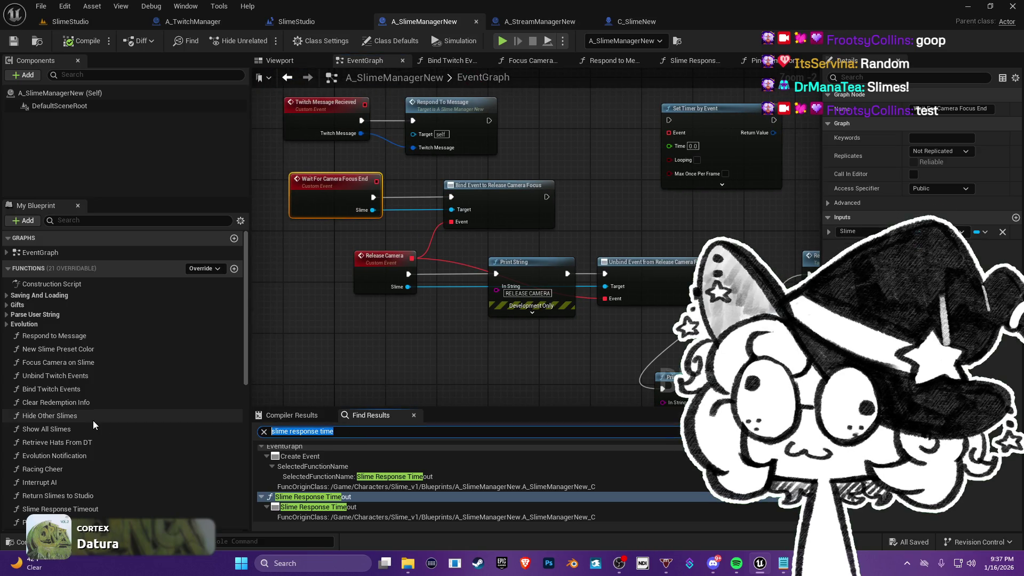
{"action": "type", "text": "name"}
- Search the blueprint for 'name', inspect the Debug - Redeem Name results and scroll through the matches
{"action": "key", "text": "Return"}
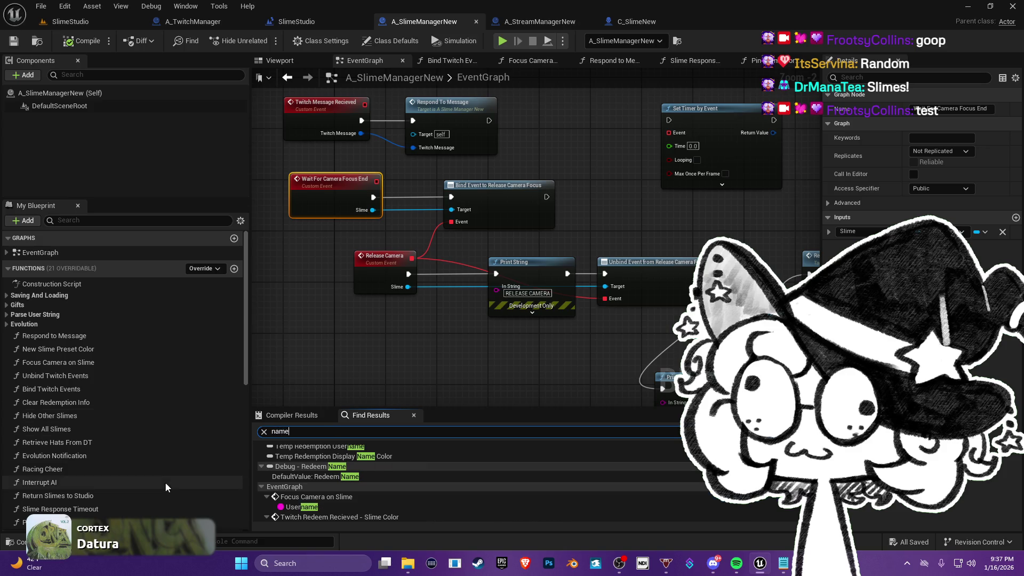
{"action": "left_click", "coordinate": [346, 482]}
{"action": "left_click", "coordinate": [347, 476]}
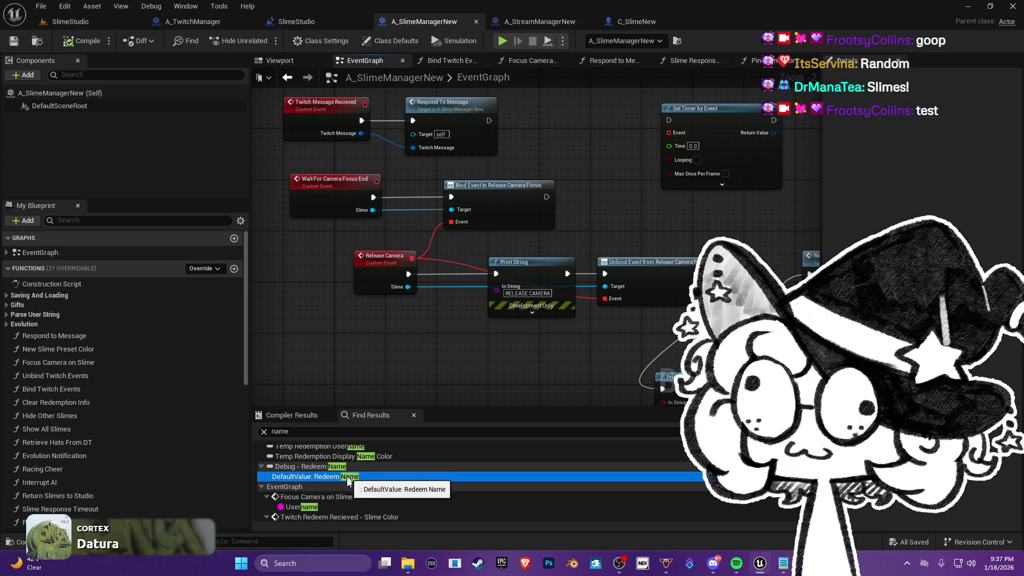
{"action": "scroll", "coordinate": [347, 479], "scroll_direction": "down", "scroll_amount": 2}
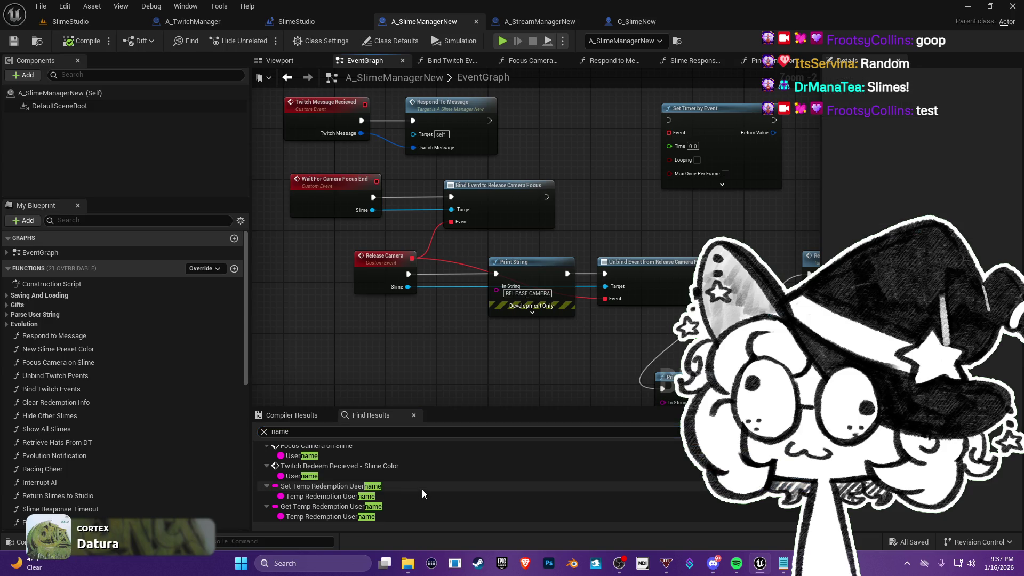
{"action": "scroll", "coordinate": [422, 493], "scroll_direction": "down", "scroll_amount": 3}
- Search again for 'slime name' and jump to the Change Slime Name result
{"action": "key", "text": "ctrl+f"}
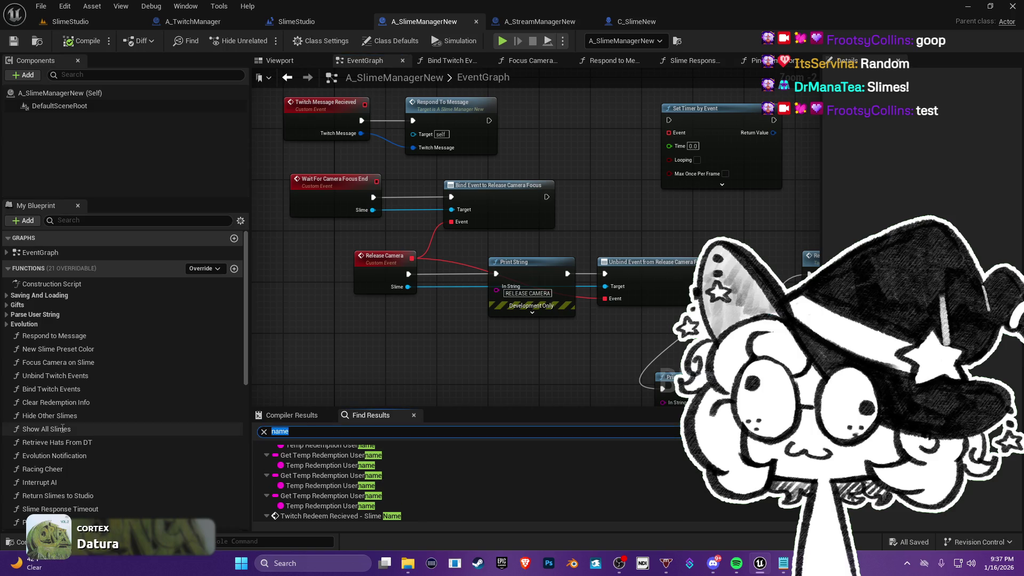
{"action": "type", "text": "slime name"}
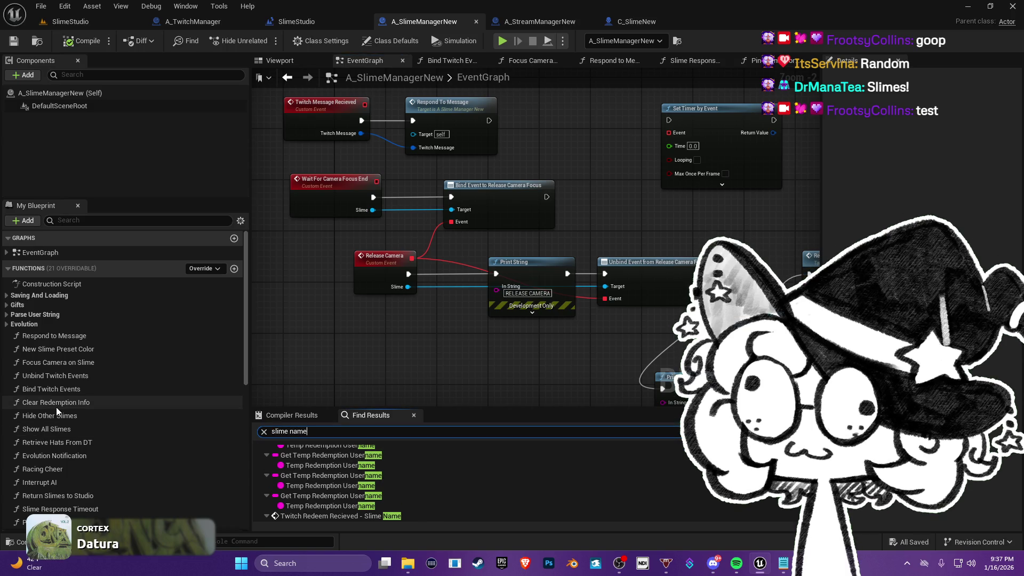
{"action": "key", "text": "Return"}
{"action": "scroll", "coordinate": [359, 459], "scroll_direction": "up", "scroll_amount": 3}
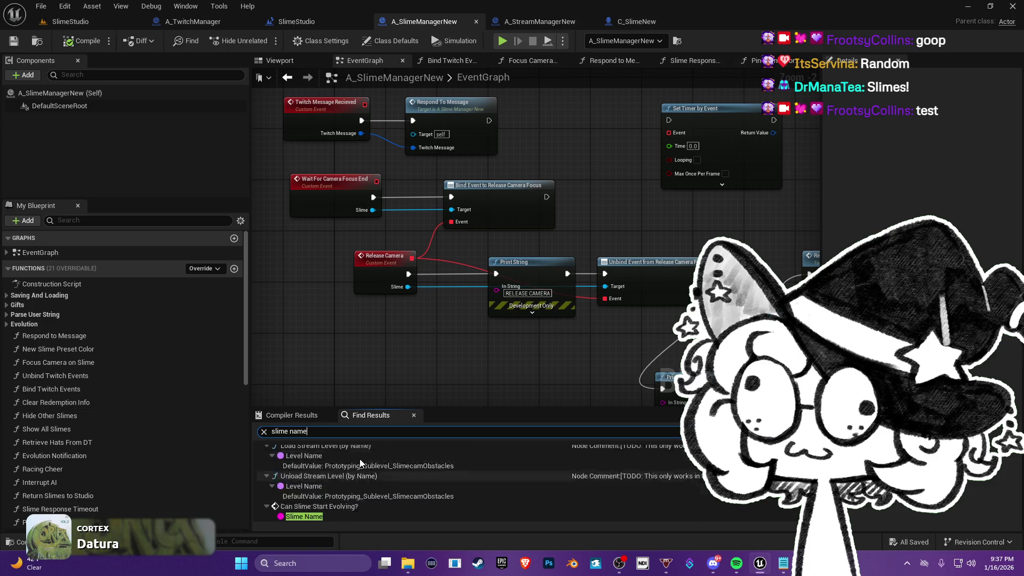
{"action": "left_click", "coordinate": [328, 460]}
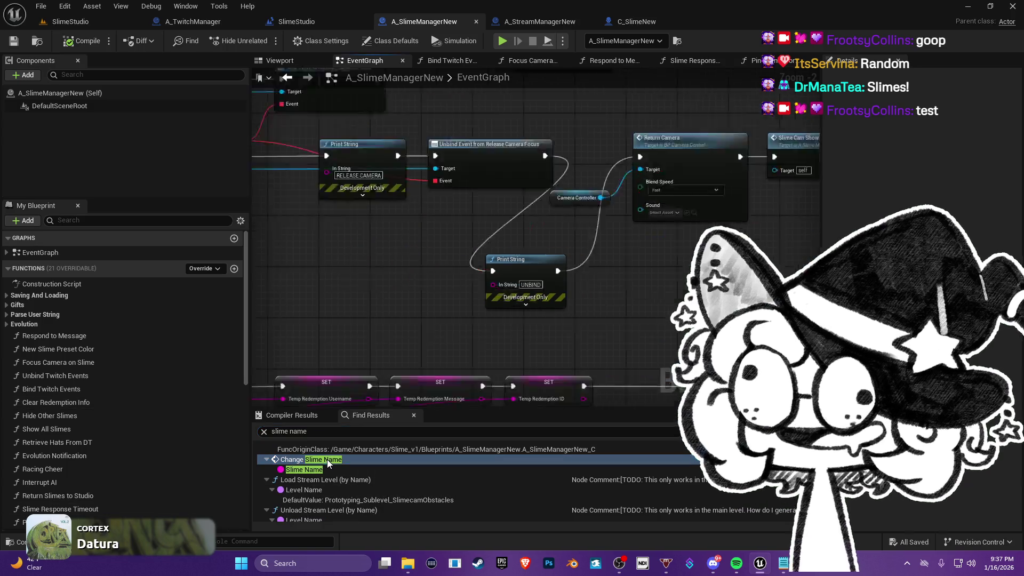
{"action": "scroll", "coordinate": [453, 337], "scroll_direction": "down", "scroll_amount": 6}
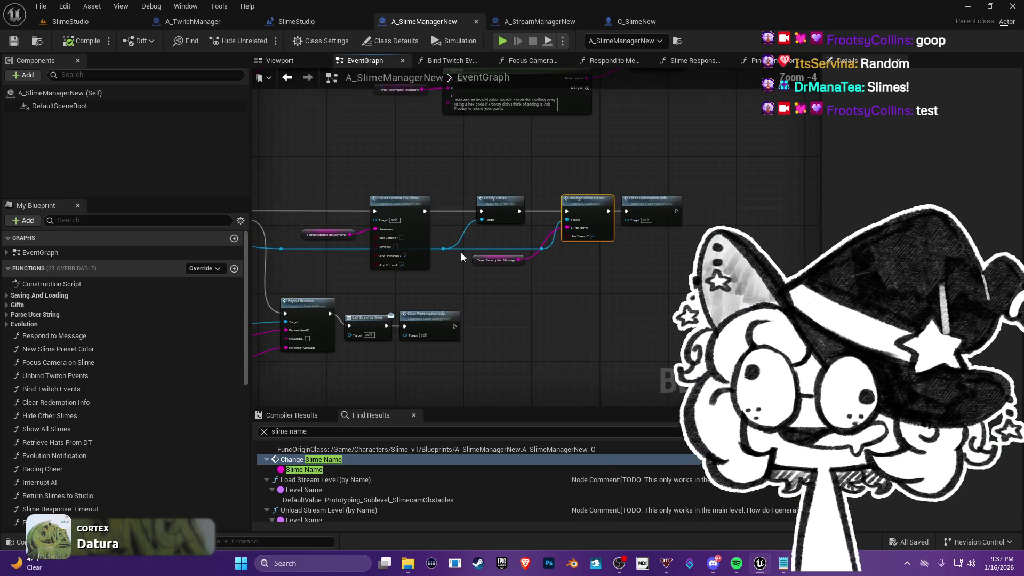
{"action": "scroll", "coordinate": [428, 301], "scroll_direction": "up", "scroll_amount": 3}
{"action": "mouse_move", "coordinate": [428, 301]}
{"action": "left_mouse_down"}
{"action": "mouse_move", "coordinate": [499, 245]}
{"action": "mouse_move", "coordinate": [418, 273]}
{"action": "left_mouse_up"}
{"action": "scroll", "coordinate": [418, 272], "scroll_direction": "up", "scroll_amount": 1}
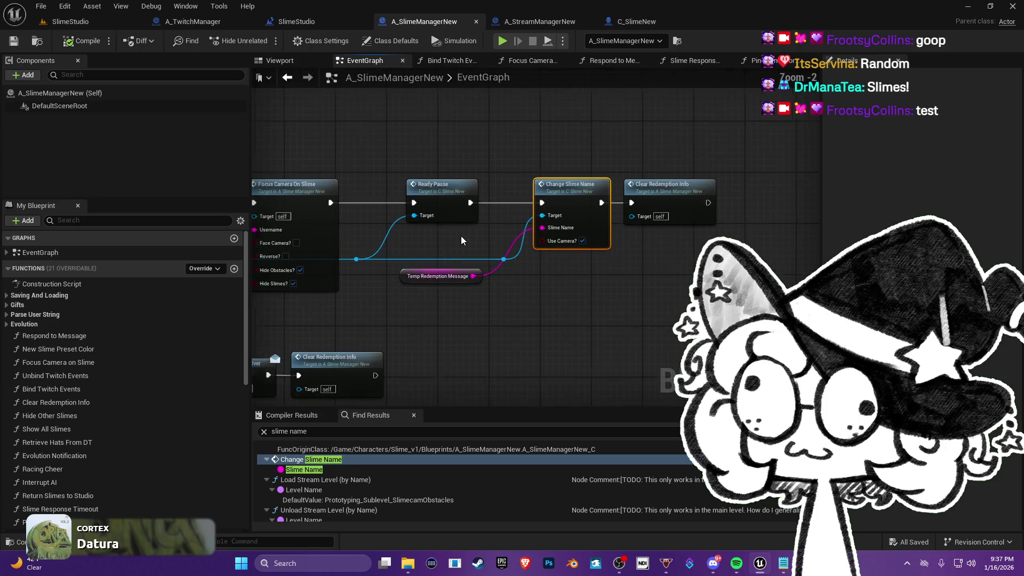
{"action": "scroll", "coordinate": [462, 236], "scroll_direction": "up", "scroll_amount": 1}
{"action": "mouse_move", "coordinate": [463, 241]}
{"action": "left_mouse_down"}
{"action": "mouse_move", "coordinate": [402, 253]}
{"action": "mouse_move", "coordinate": [575, 242]}
{"action": "mouse_move", "coordinate": [561, 128]}
{"action": "mouse_move", "coordinate": [560, 203]}
{"action": "mouse_move", "coordinate": [102, 194]}
{"action": "left_mouse_up"}
{"action": "scroll", "coordinate": [574, 241], "scroll_direction": "down", "scroll_amount": 2}
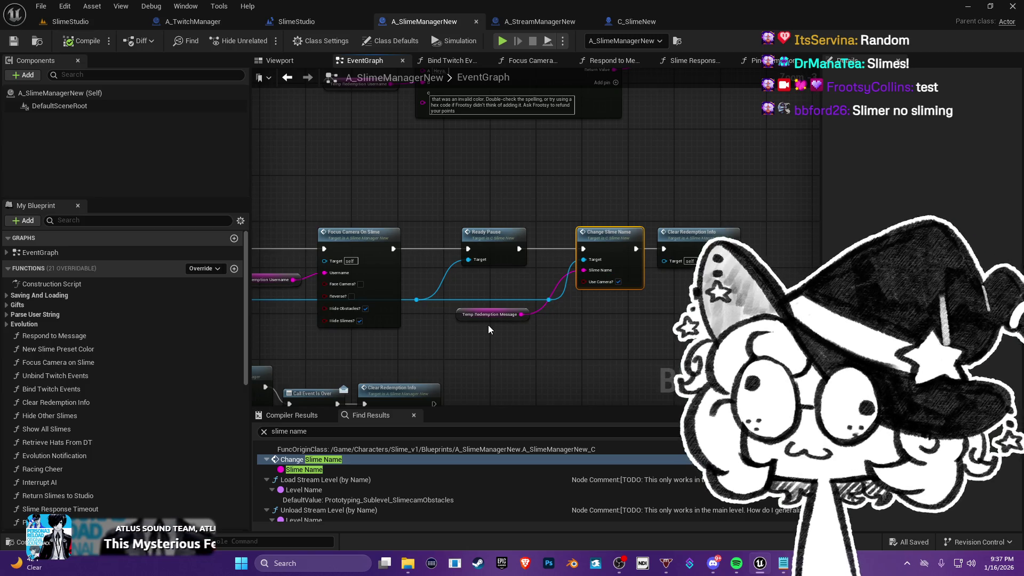
{"action": "mouse_move", "coordinate": [456, 342]}
{"action": "left_mouse_down"}
{"action": "mouse_move", "coordinate": [563, 217]}
{"action": "mouse_move", "coordinate": [492, 269]}
{"action": "mouse_move", "coordinate": [635, 279]}
{"action": "mouse_move", "coordinate": [387, 293]}
{"action": "mouse_move", "coordinate": [517, 297]}
{"action": "mouse_move", "coordinate": [644, 394]}
{"action": "mouse_move", "coordinate": [813, 249]}
{"action": "left_mouse_up"}
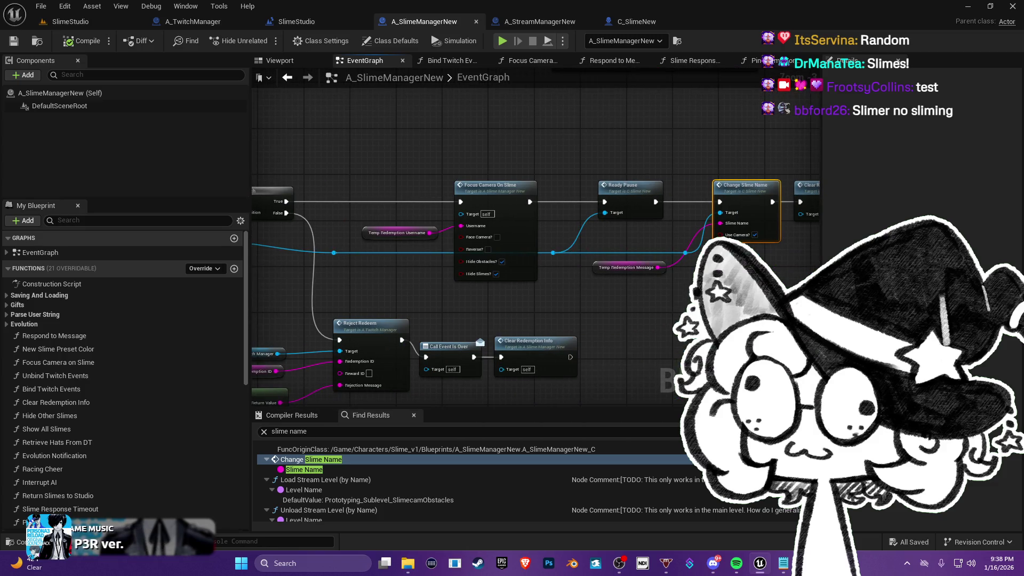
{"action": "left_click_drag", "start_coordinate": [625, 315], "coordinate": [375, 329]}
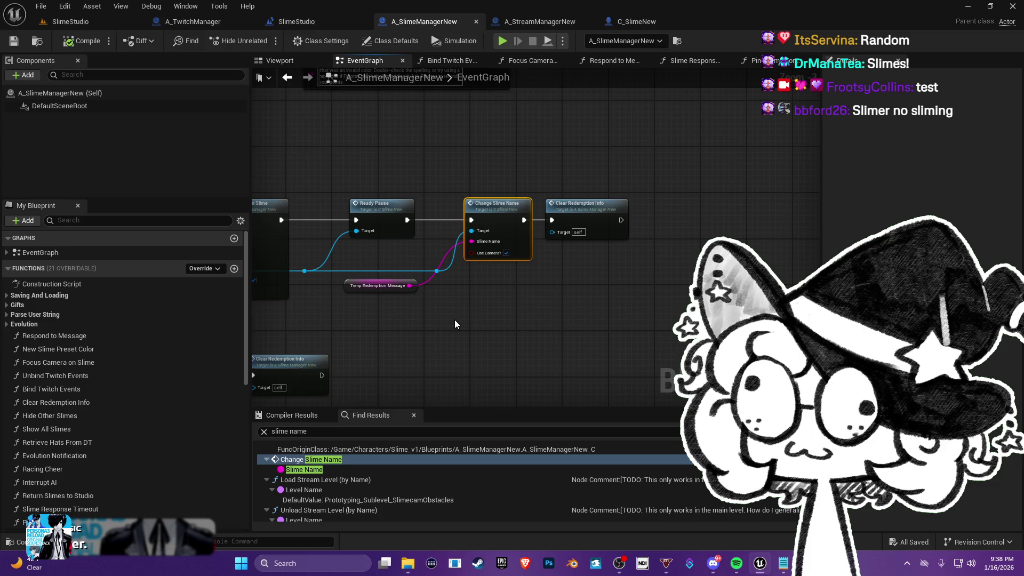
{"action": "scroll", "coordinate": [454, 319], "scroll_direction": "down", "scroll_amount": 6}
{"action": "scroll", "coordinate": [569, 239], "scroll_direction": "up", "scroll_amount": 3}
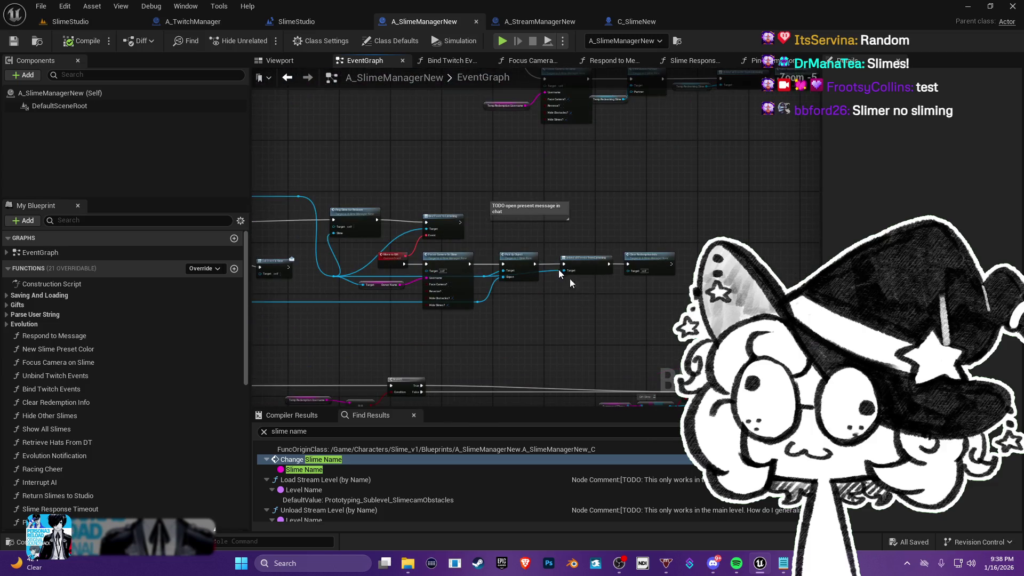
{"action": "left_click", "coordinate": [734, 564]}
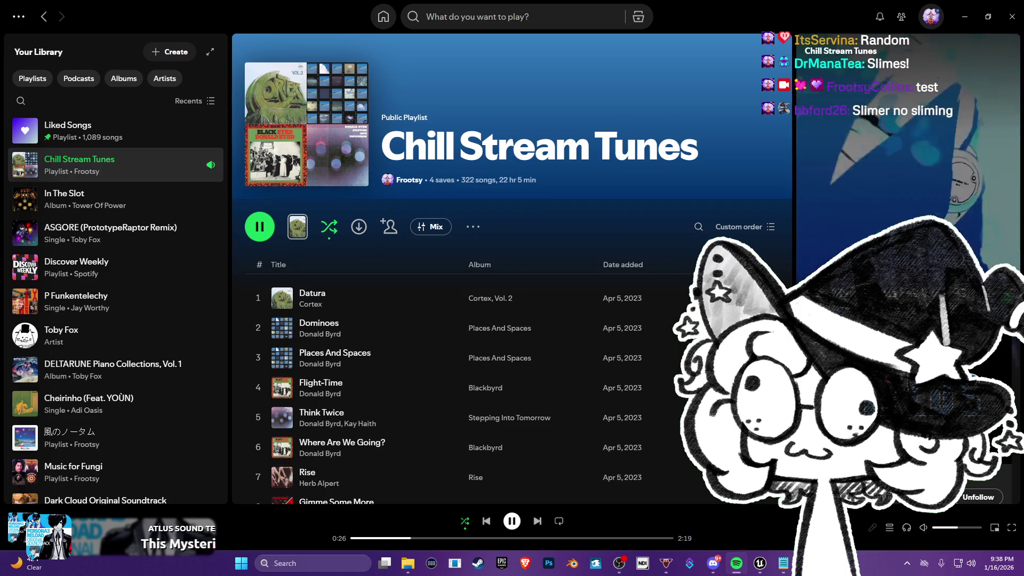
- Remove 'This Mysterious Feeling' from Chill Stream Tunes and Liked Songs, skip to the next song, and return to Unreal
{"action": "left_click", "coordinate": [155, 519]}
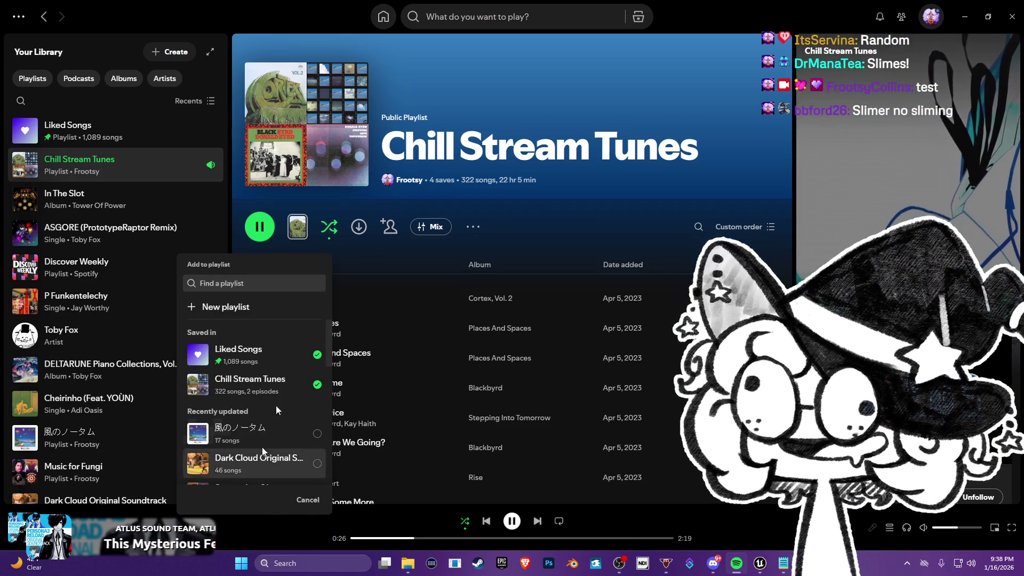
{"action": "left_click", "coordinate": [318, 385]}
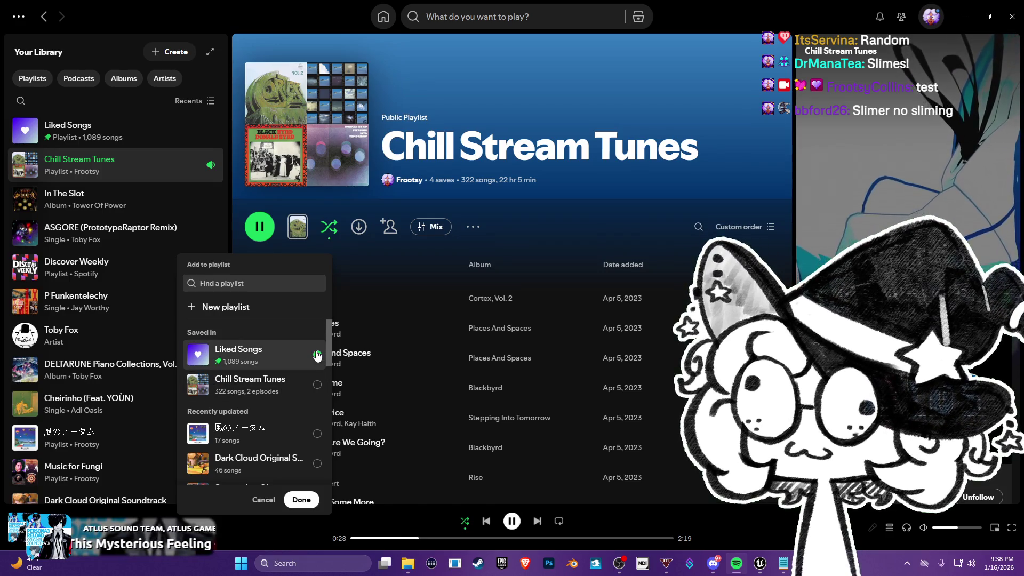
{"action": "left_click", "coordinate": [317, 355]}
{"action": "left_click", "coordinate": [307, 503]}
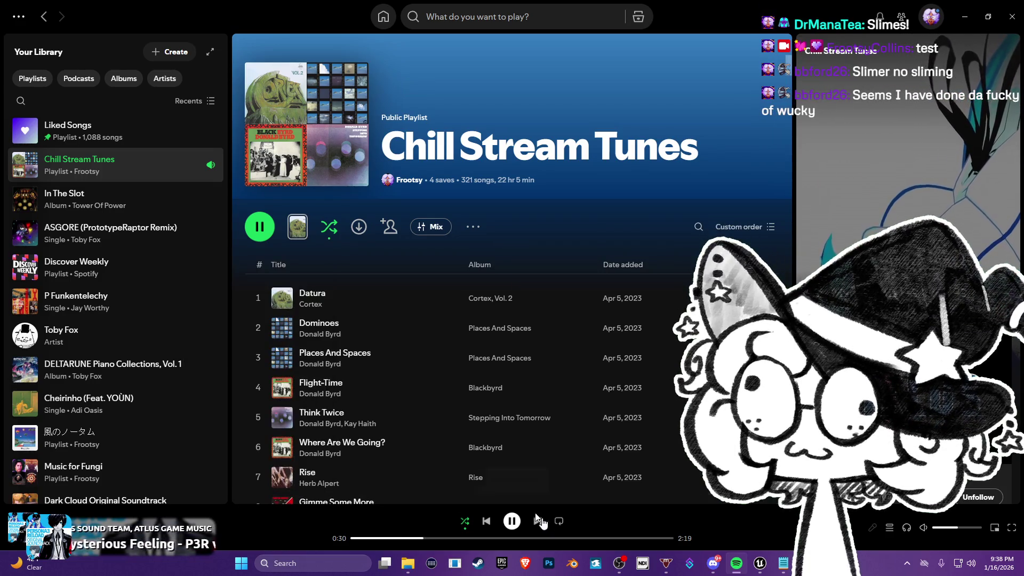
{"action": "left_click", "coordinate": [538, 522]}
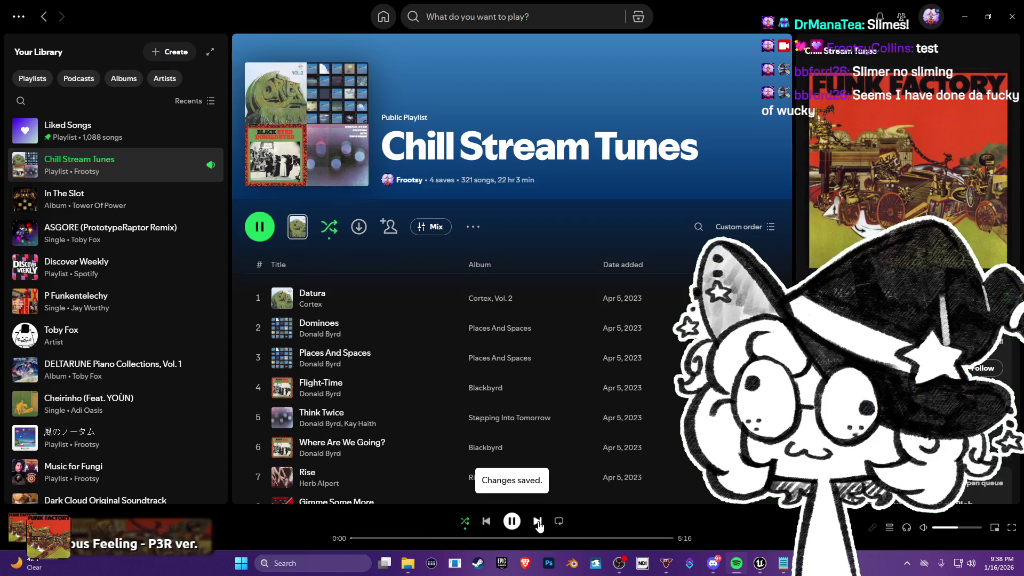
{"action": "left_click", "coordinate": [964, 17]}
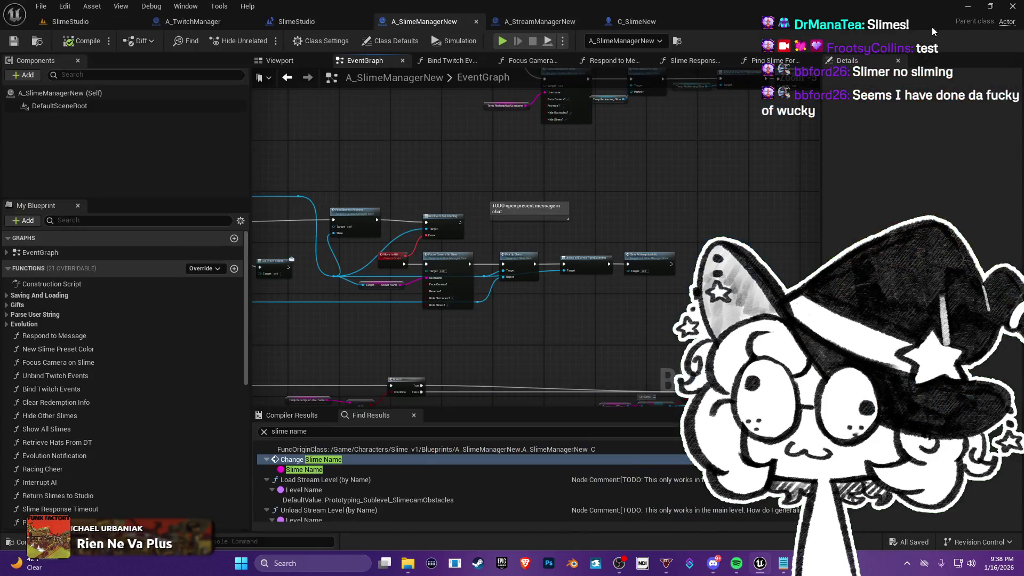
{"action": "mouse_move", "coordinate": [565, 293]}
{"action": "left_mouse_down"}
{"action": "mouse_move", "coordinate": [542, 307]}
{"action": "mouse_move", "coordinate": [569, 280]}
{"action": "left_mouse_up"}
{"action": "scroll", "coordinate": [559, 292], "scroll_direction": "up", "scroll_amount": 4}
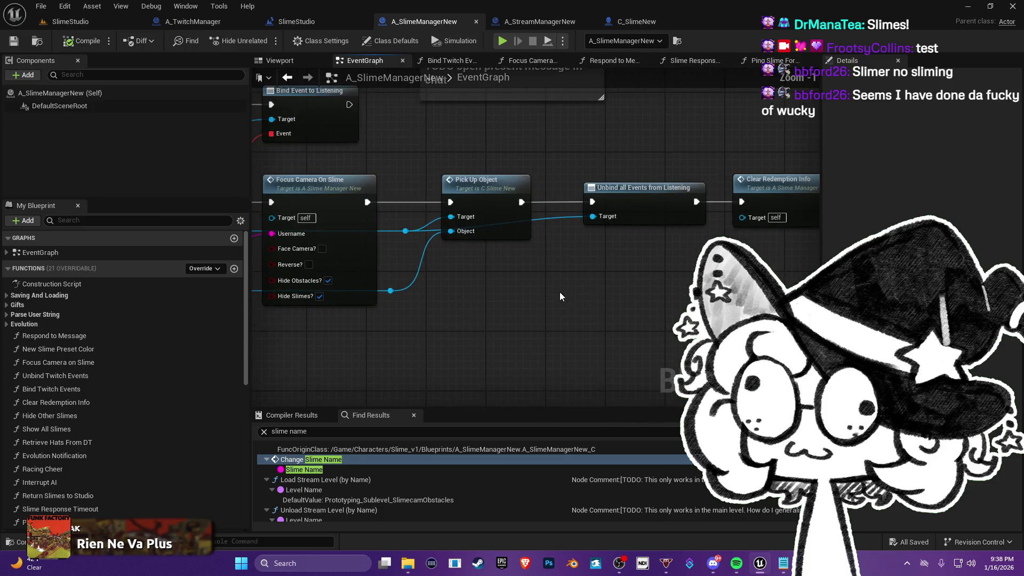
{"action": "scroll", "coordinate": [497, 324], "scroll_direction": "down", "scroll_amount": 3}
{"action": "mouse_move", "coordinate": [497, 324]}
{"action": "left_mouse_down"}
{"action": "mouse_move", "coordinate": [544, 141]}
{"action": "mouse_move", "coordinate": [480, 162]}
{"action": "mouse_move", "coordinate": [564, 162]}
{"action": "mouse_move", "coordinate": [613, 297]}
{"action": "left_mouse_up"}
{"action": "scroll", "coordinate": [613, 297], "scroll_direction": "up", "scroll_amount": 2}
{"action": "mouse_move", "coordinate": [547, 240]}
{"action": "left_mouse_down"}
{"action": "mouse_move", "coordinate": [405, 256]}
{"action": "mouse_move", "coordinate": [421, 352]}
{"action": "left_mouse_up"}
{"action": "scroll", "coordinate": [405, 256], "scroll_direction": "down", "scroll_amount": 2}
{"action": "mouse_move", "coordinate": [482, 481]}
{"action": "left_mouse_down"}
{"action": "mouse_move", "coordinate": [482, 364]}
{"action": "mouse_move", "coordinate": [482, 470]}
{"action": "left_mouse_up"}
{"action": "left_click_drag", "start_coordinate": [299, 373], "coordinate": [592, 122]}
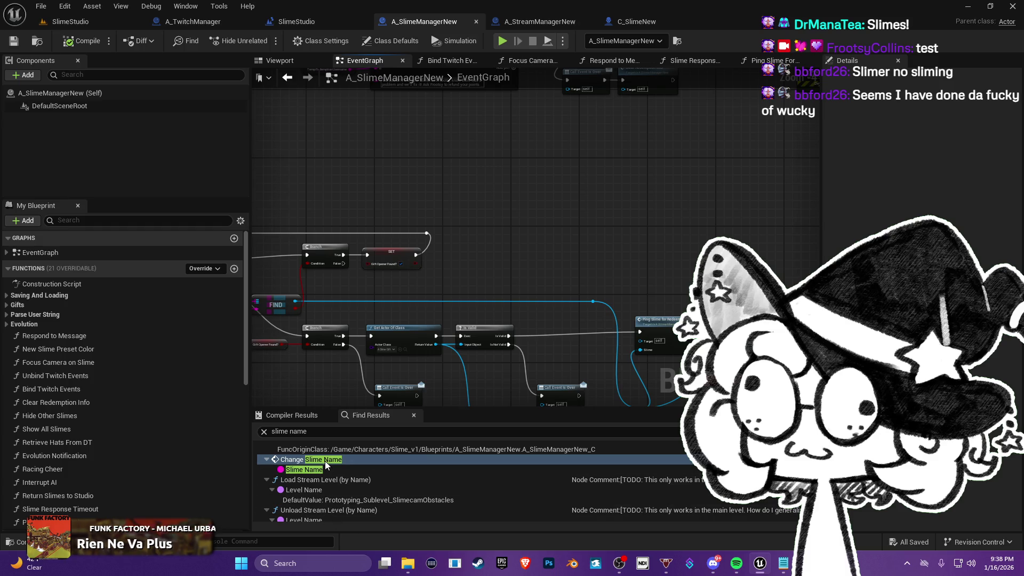
{"action": "double_click", "coordinate": [325, 461]}
{"action": "mouse_move", "coordinate": [377, 258]}
{"action": "left_mouse_down"}
{"action": "mouse_move", "coordinate": [456, 266]}
{"action": "mouse_move", "coordinate": [474, 249]}
{"action": "mouse_move", "coordinate": [430, 269]}
{"action": "mouse_move", "coordinate": [487, 270]}
{"action": "mouse_move", "coordinate": [592, 257]}
{"action": "mouse_move", "coordinate": [934, 251]}
{"action": "mouse_move", "coordinate": [444, 230]}
{"action": "left_mouse_up"}
{"action": "scroll", "coordinate": [443, 230], "scroll_direction": "down", "scroll_amount": 9}
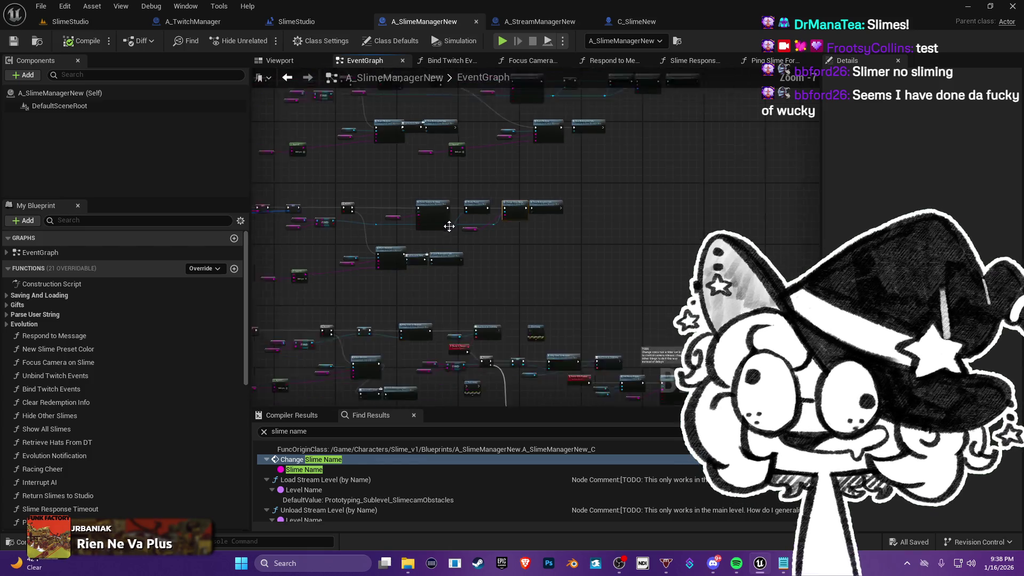
{"action": "scroll", "coordinate": [534, 240], "scroll_direction": "up", "scroll_amount": 9}
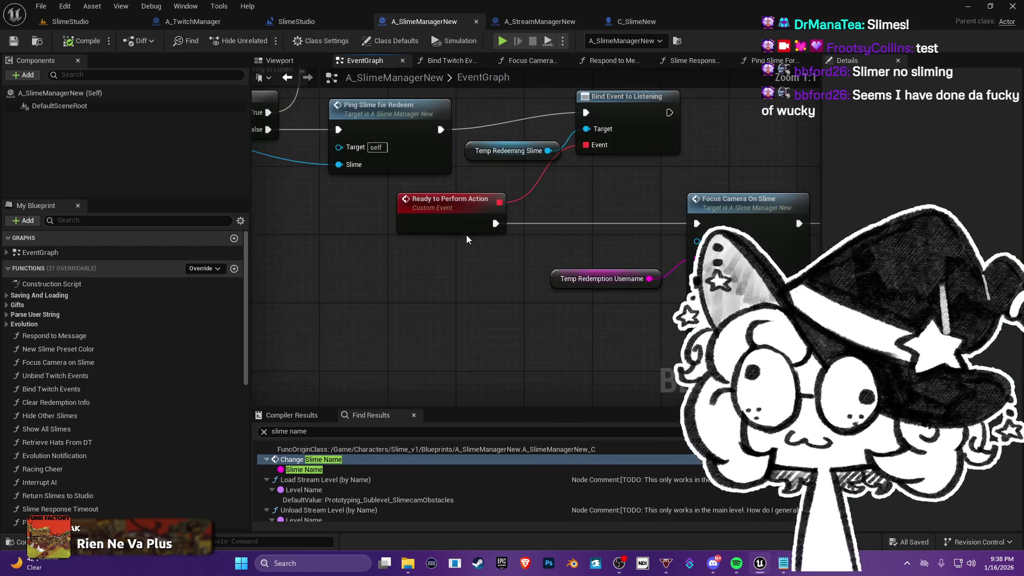
{"action": "left_click_drag", "start_coordinate": [716, 357], "coordinate": [319, 362]}
{"action": "mouse_move", "coordinate": [566, 322]}
{"action": "left_mouse_down"}
{"action": "mouse_move", "coordinate": [480, 252]}
{"action": "mouse_move", "coordinate": [412, 247]}
{"action": "mouse_move", "coordinate": [255, 200]}
{"action": "mouse_move", "coordinate": [59, 197]}
{"action": "left_mouse_up"}
{"action": "scroll", "coordinate": [411, 247], "scroll_direction": "down", "scroll_amount": 2}
{"action": "mouse_move", "coordinate": [646, 373]}
{"action": "left_mouse_down"}
{"action": "mouse_move", "coordinate": [747, 368]}
{"action": "mouse_move", "coordinate": [718, 235]}
{"action": "mouse_move", "coordinate": [632, 66]}
{"action": "left_mouse_up"}
{"action": "scroll", "coordinate": [559, 243], "scroll_direction": "down", "scroll_amount": 5}
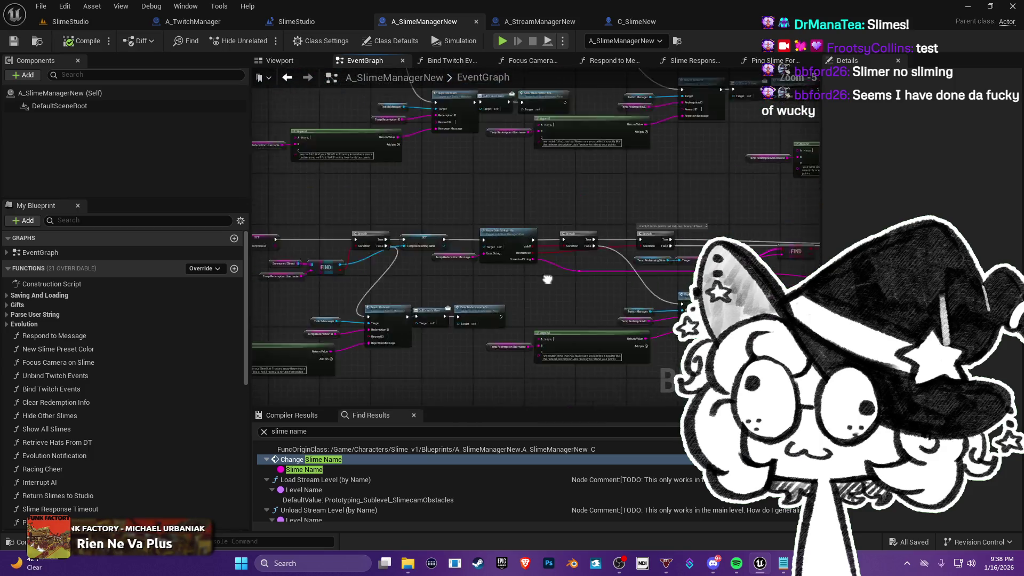
{"action": "double_click", "coordinate": [335, 460]}
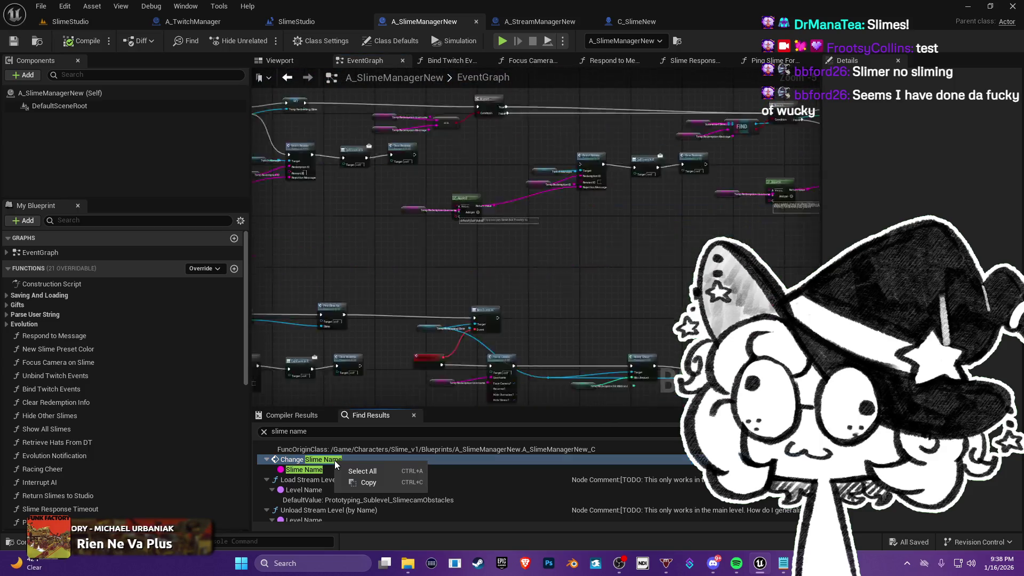
{"action": "left_click_drag", "start_coordinate": [901, 295], "coordinate": [792, 264]}
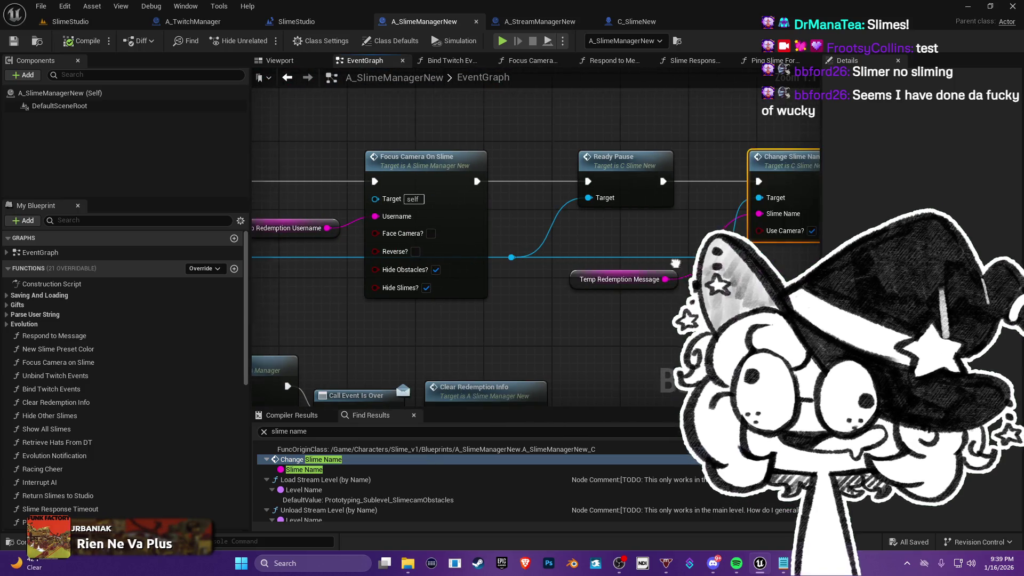
{"action": "scroll", "coordinate": [471, 198], "scroll_direction": "down", "scroll_amount": 3}
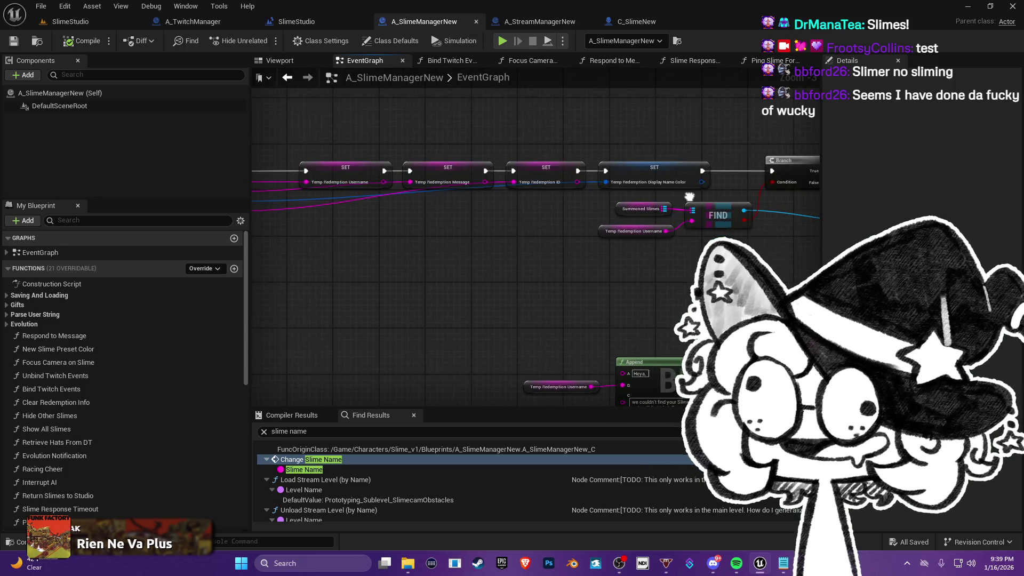
{"action": "scroll", "coordinate": [471, 198], "scroll_direction": "up", "scroll_amount": 2}
{"action": "mouse_move", "coordinate": [489, 190]}
{"action": "left_mouse_down"}
{"action": "mouse_move", "coordinate": [267, 192]}
{"action": "mouse_move", "coordinate": [214, 176]}
{"action": "mouse_move", "coordinate": [512, 91]}
{"action": "left_mouse_up"}
{"action": "scroll", "coordinate": [540, 235], "scroll_direction": "down", "scroll_amount": 4}
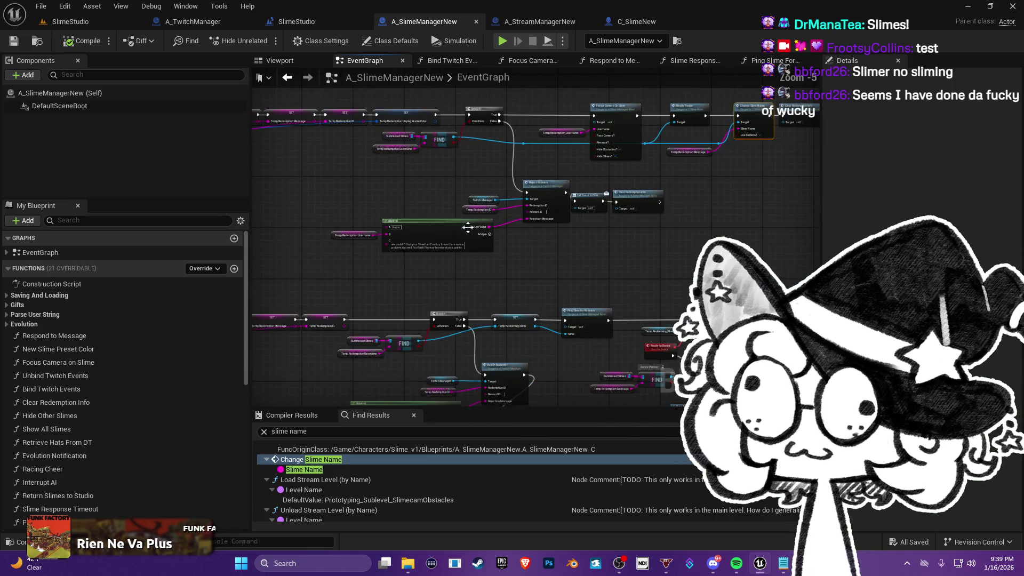
{"action": "scroll", "coordinate": [540, 235], "scroll_direction": "up", "scroll_amount": 3}
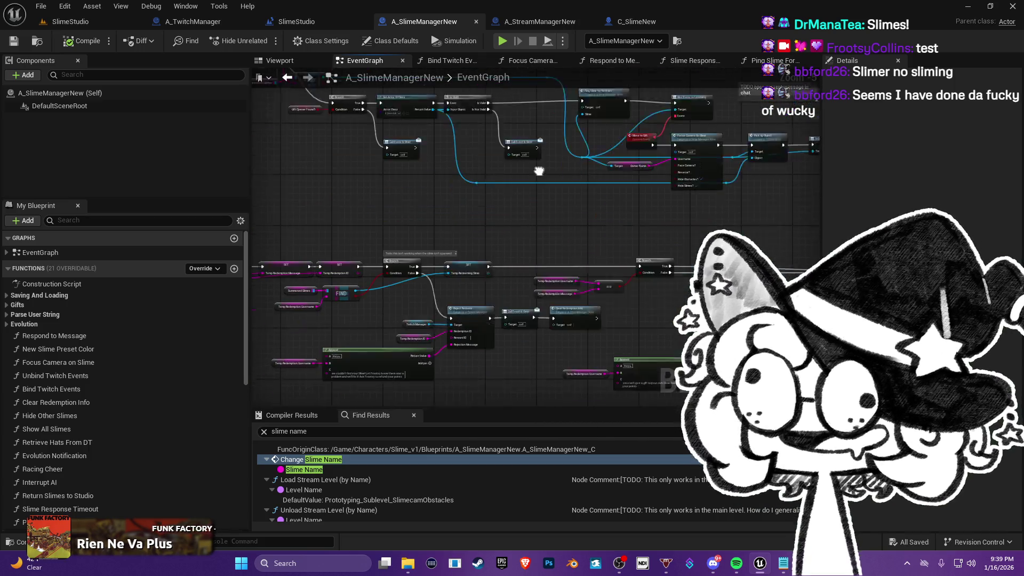
{"action": "left_click_drag", "start_coordinate": [404, 233], "coordinate": [767, 235]}
{"action": "scroll", "coordinate": [767, 235], "scroll_direction": "down", "scroll_amount": 1}
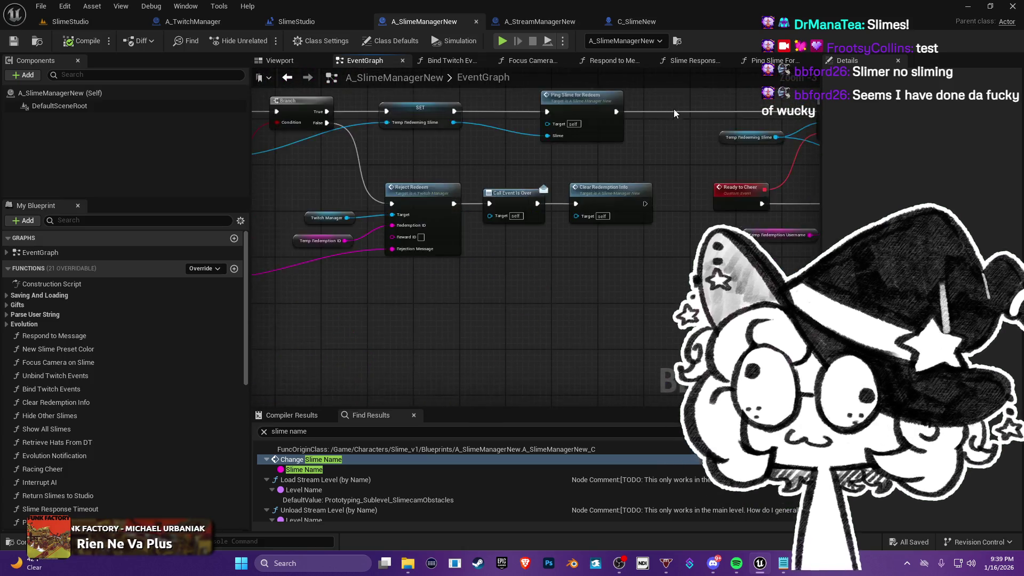
{"action": "scroll", "coordinate": [594, 316], "scroll_direction": "up", "scroll_amount": 11}
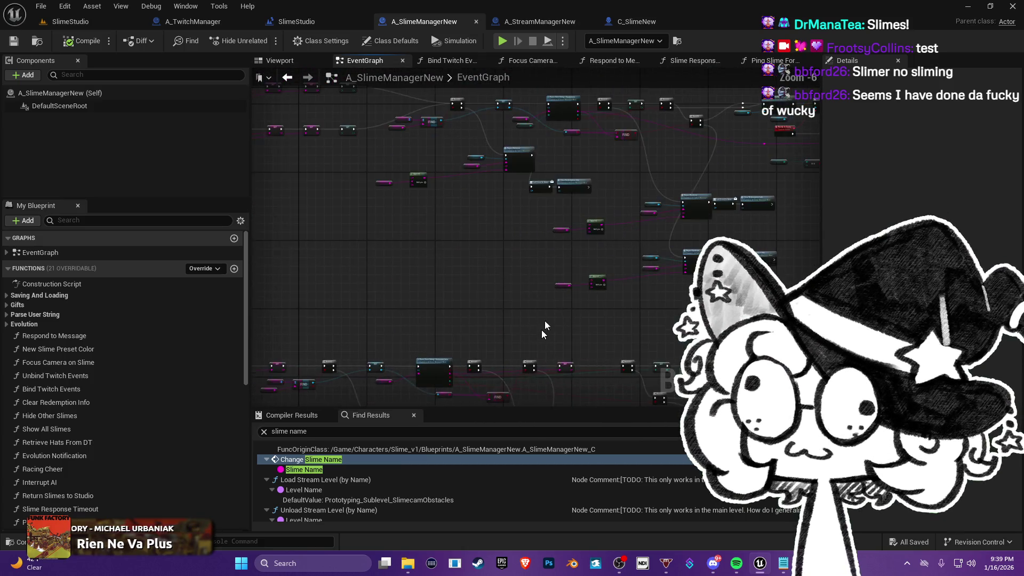
{"action": "scroll", "coordinate": [594, 316], "scroll_direction": "down", "scroll_amount": 4}
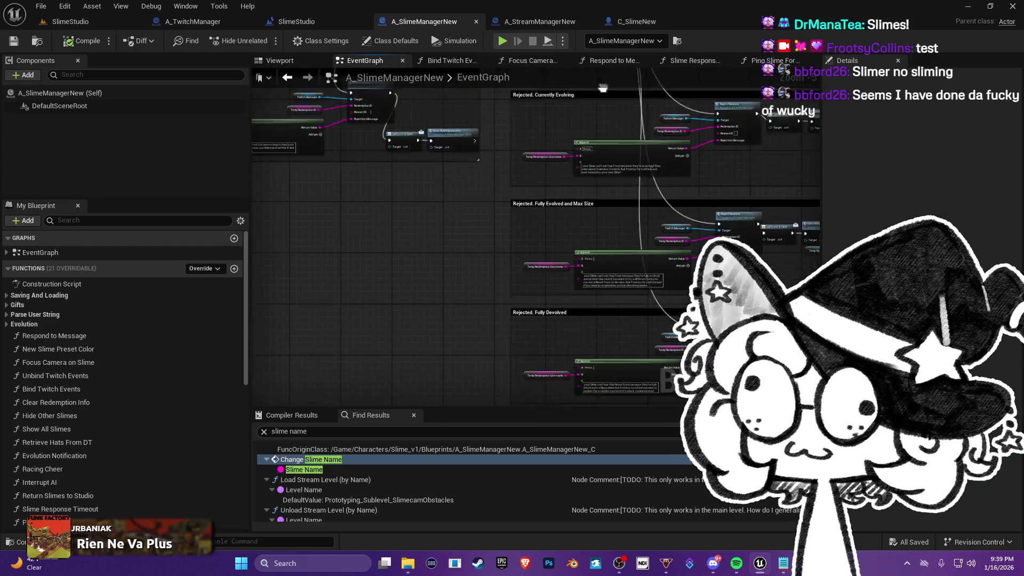
{"action": "scroll", "coordinate": [533, 246], "scroll_direction": "up", "scroll_amount": 3}
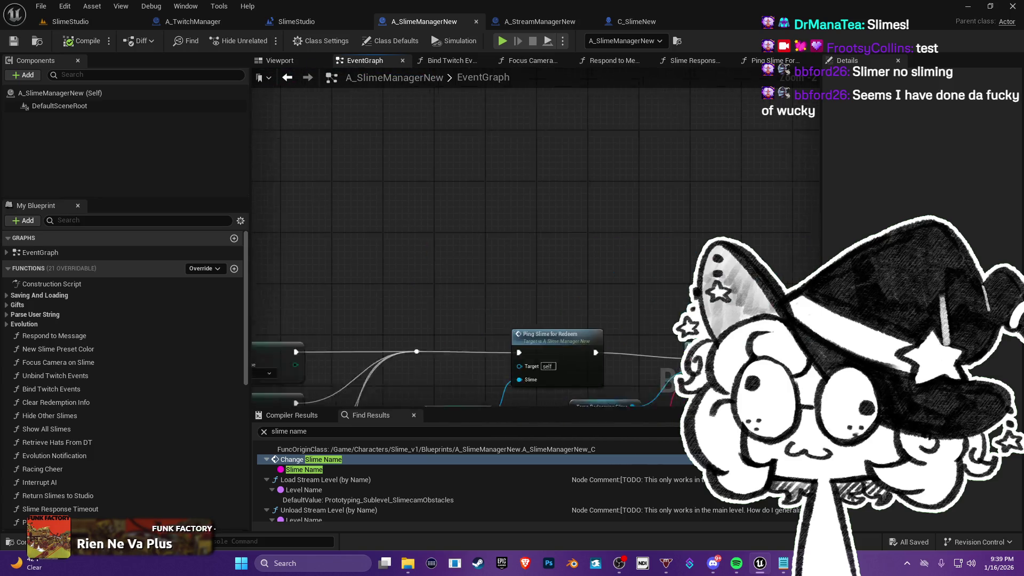
- Follow the Slime Teeth chain to Ping Slime for Redeem and select Bind Event to Listening
{"action": "left_click_drag", "start_coordinate": [586, 240], "coordinate": [661, 378]}
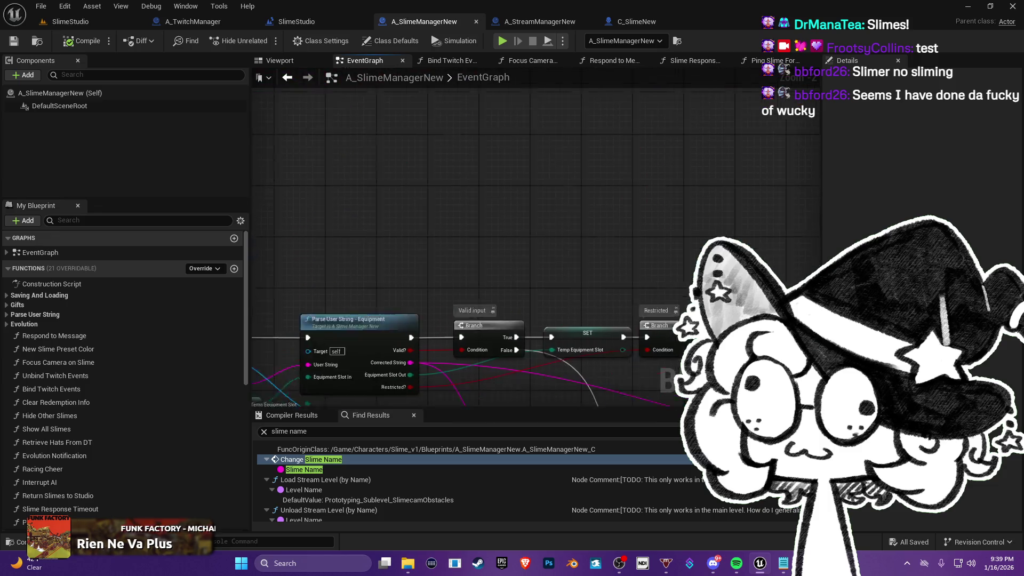
{"action": "mouse_move", "coordinate": [534, 240]}
{"action": "left_mouse_down"}
{"action": "mouse_move", "coordinate": [533, 133]}
{"action": "mouse_move", "coordinate": [534, 298]}
{"action": "mouse_move", "coordinate": [641, 272]}
{"action": "left_mouse_up"}
{"action": "mouse_move", "coordinate": [587, 240]}
{"action": "left_mouse_down"}
{"action": "mouse_move", "coordinate": [373, 192]}
{"action": "mouse_move", "coordinate": [80, 170]}
{"action": "mouse_move", "coordinate": [11, 155]}
{"action": "left_mouse_up"}
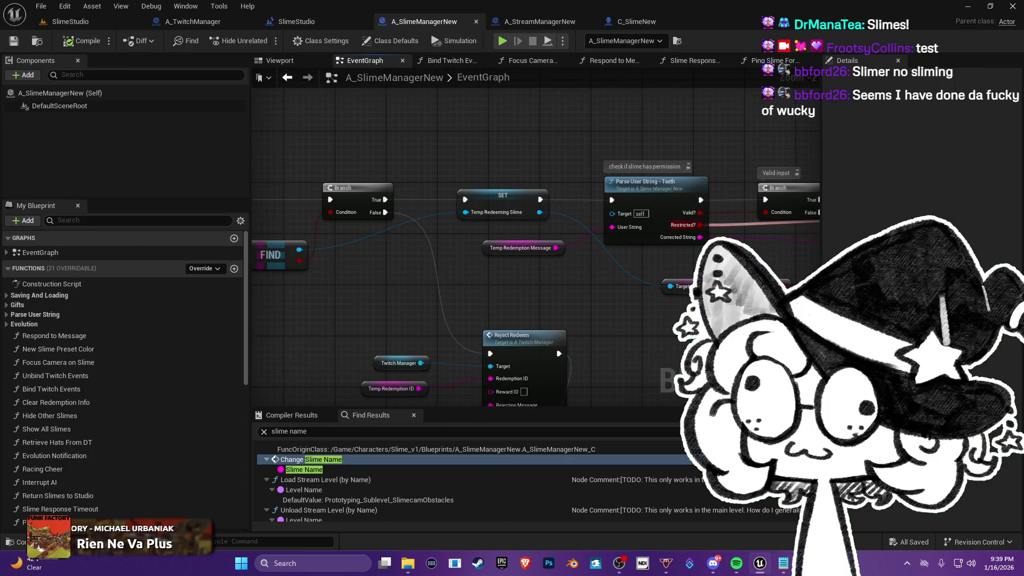
{"action": "mouse_move", "coordinate": [534, 240]}
{"action": "left_mouse_down"}
{"action": "mouse_move", "coordinate": [373, 176]}
{"action": "mouse_move", "coordinate": [405, 165]}
{"action": "mouse_move", "coordinate": [320, 155]}
{"action": "mouse_move", "coordinate": [352, 235]}
{"action": "mouse_move", "coordinate": [538, 214]}
{"action": "left_mouse_up"}
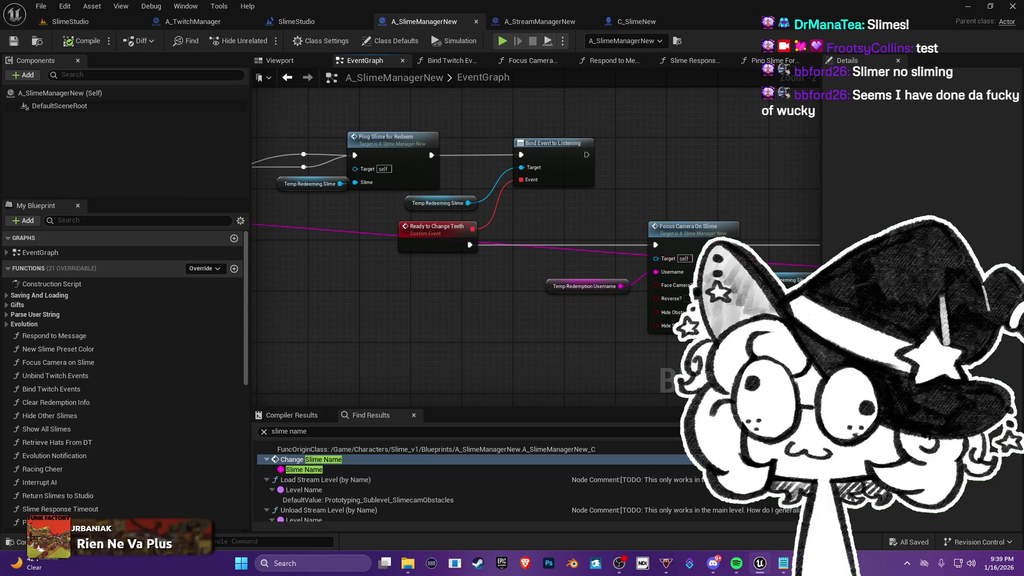
{"action": "left_click_drag", "start_coordinate": [342, 224], "coordinate": [553, 231]}
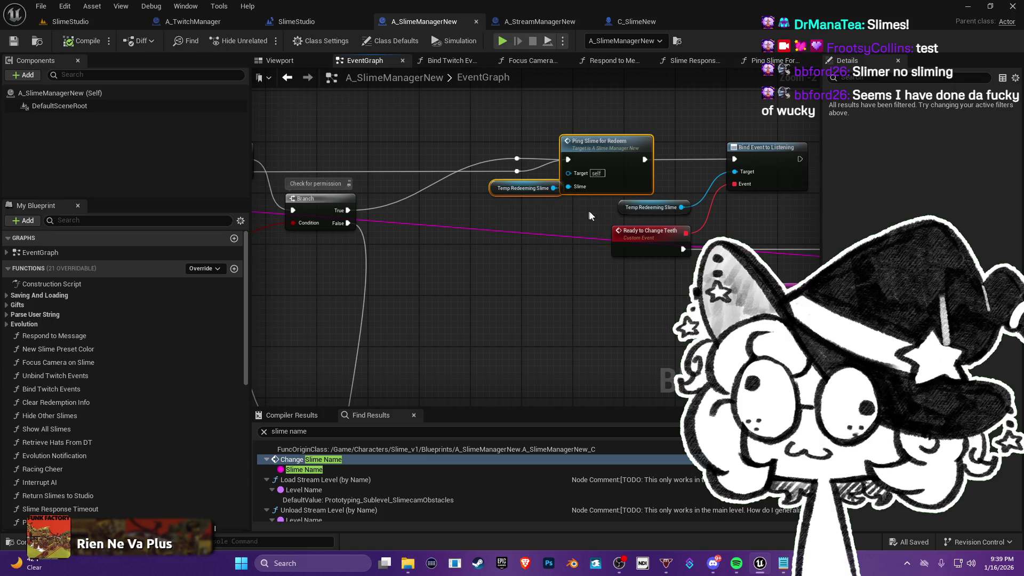
{"action": "left_click_drag", "start_coordinate": [687, 247], "coordinate": [444, 253]}
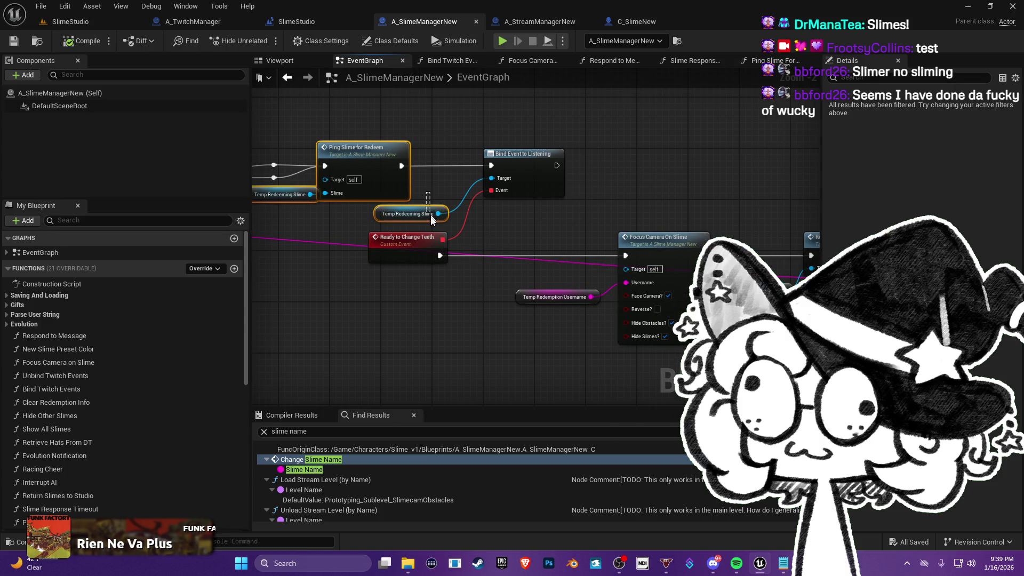
{"action": "left_click_drag", "start_coordinate": [473, 128], "coordinate": [543, 155]}
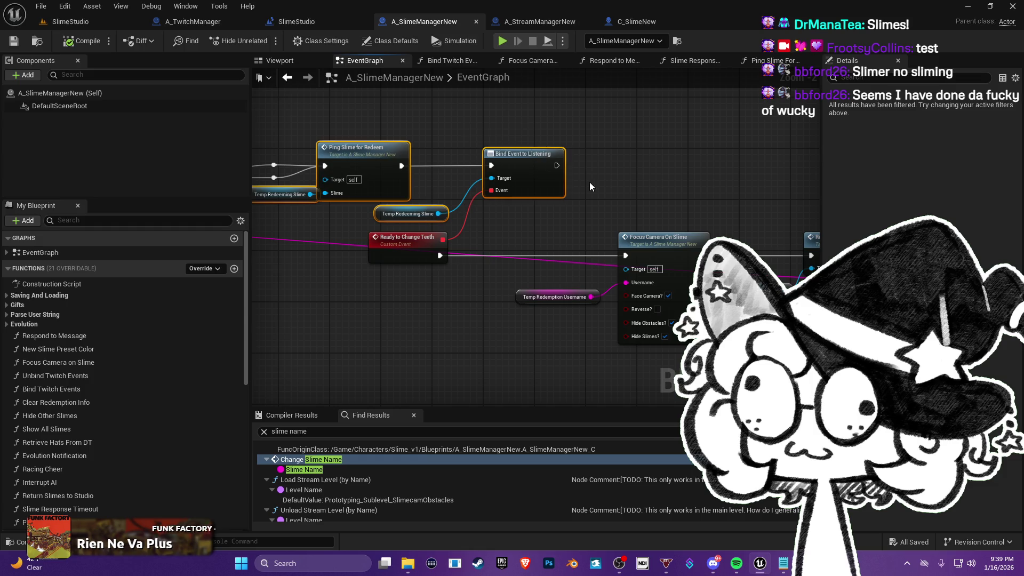
- Marquee-select Ready Pause, Unbind, Temp Redeeming Slime and Clear Redemption Info along the teeth chain
{"action": "left_click_drag", "start_coordinate": [668, 212], "coordinate": [441, 186]}
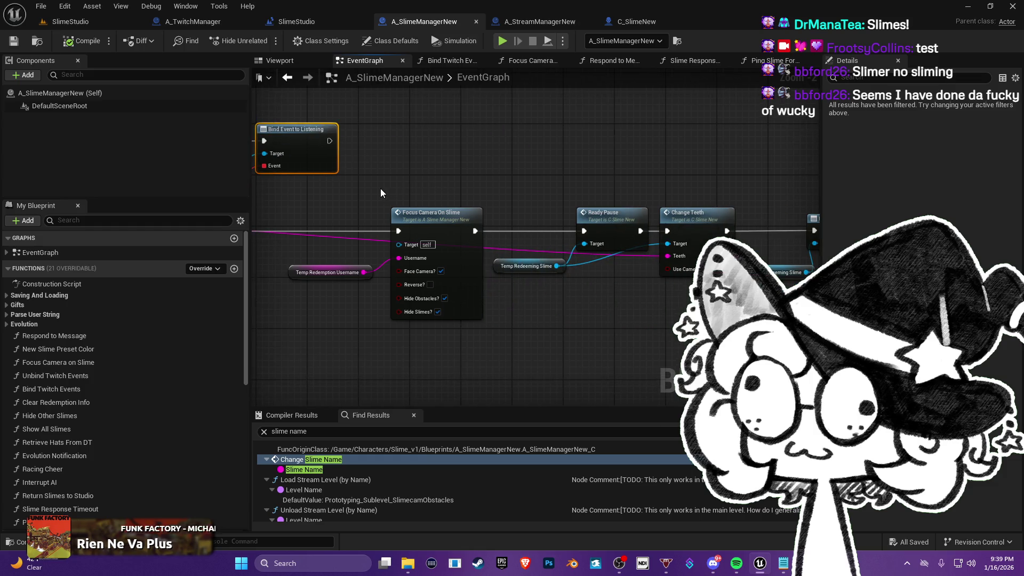
{"action": "left_click_drag", "start_coordinate": [331, 205], "coordinate": [635, 347]}
{"action": "left_click_drag", "start_coordinate": [635, 346], "coordinate": [413, 347]}
{"action": "left_click_drag", "start_coordinate": [589, 315], "coordinate": [498, 265]}
{"action": "left_click_drag", "start_coordinate": [480, 184], "coordinate": [687, 278]}
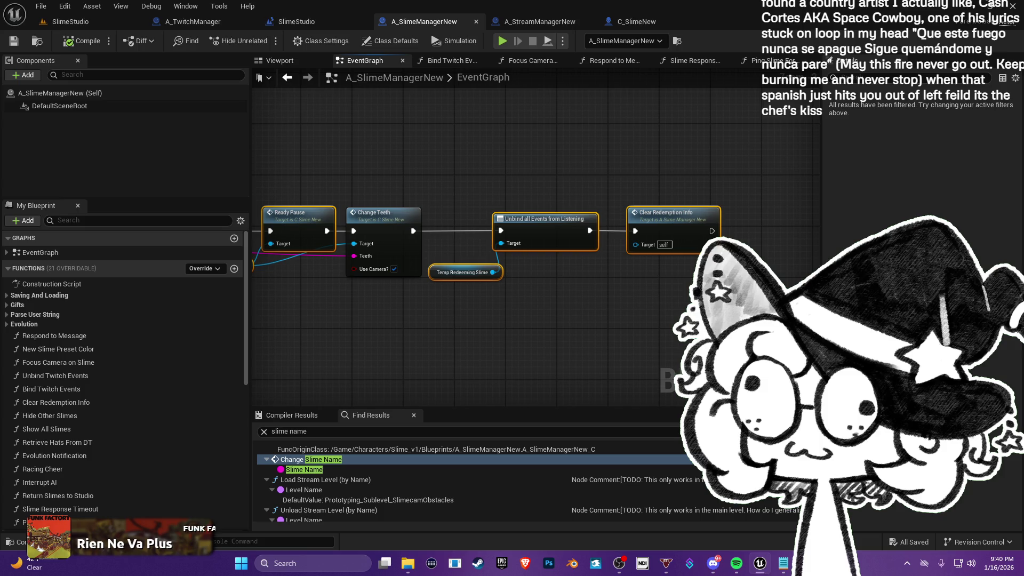
- Jump to the Change Slime Name node and frame it beside Clear Redemption Info
{"action": "mouse_move", "coordinate": [437, 209]}
{"action": "left_mouse_down"}
{"action": "mouse_move", "coordinate": [560, 243]}
{"action": "mouse_move", "coordinate": [848, 271]}
{"action": "mouse_move", "coordinate": [478, 238]}
{"action": "left_mouse_up"}
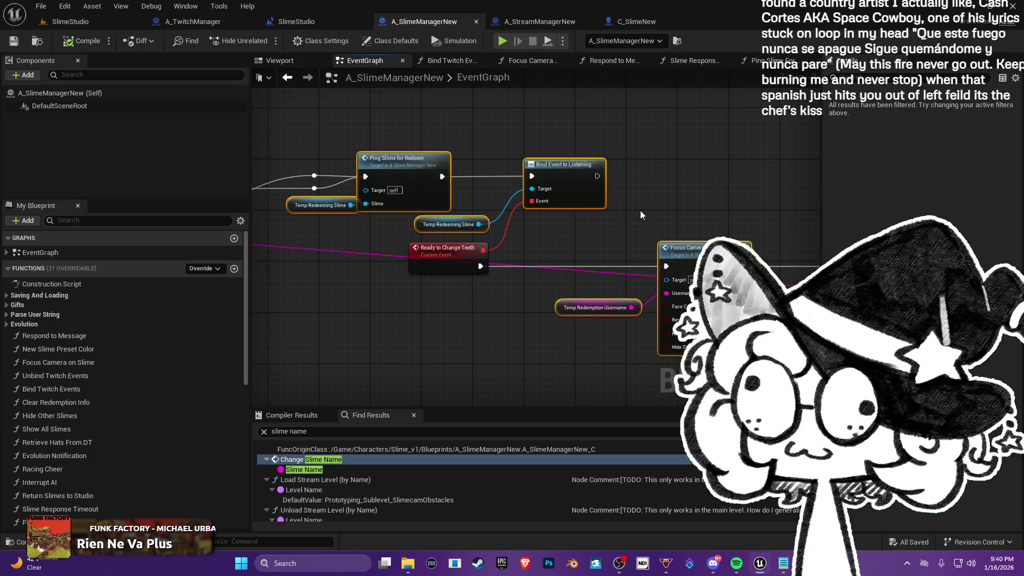
{"action": "left_click_drag", "start_coordinate": [664, 206], "coordinate": [264, 191]}
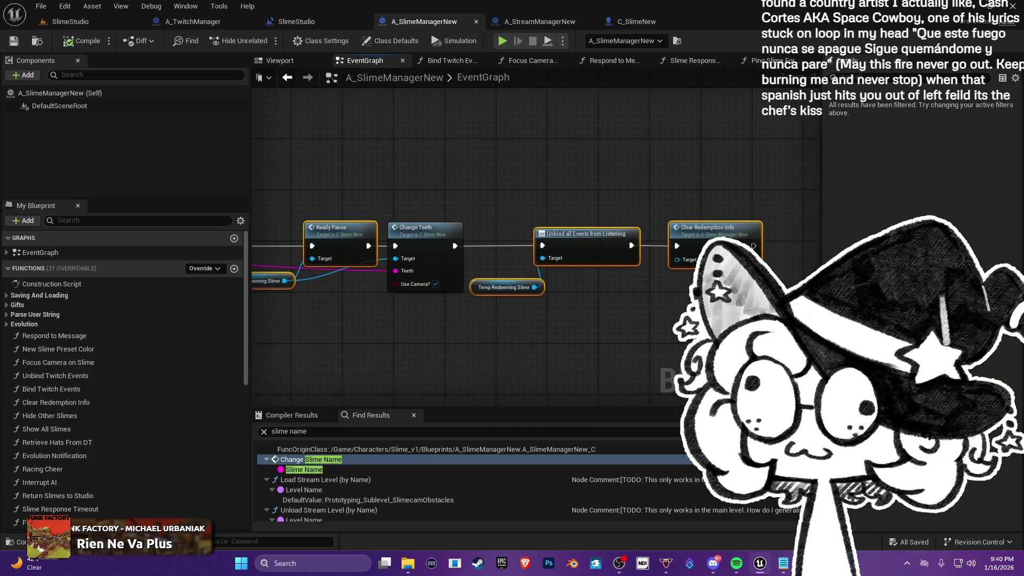
{"action": "scroll", "coordinate": [335, 286], "scroll_direction": "down", "scroll_amount": 5}
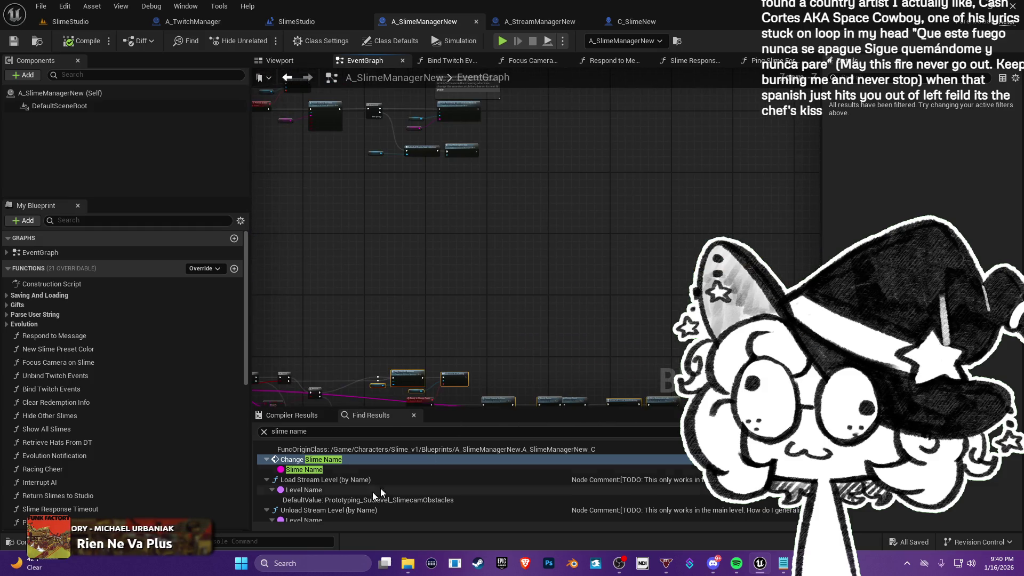
{"action": "left_click", "coordinate": [325, 460]}
{"action": "mouse_move", "coordinate": [461, 319]}
{"action": "left_mouse_down"}
{"action": "mouse_move", "coordinate": [502, 320]}
{"action": "mouse_move", "coordinate": [736, 229]}
{"action": "mouse_move", "coordinate": [879, 216]}
{"action": "left_mouse_up"}
{"action": "mouse_move", "coordinate": [900, 280]}
{"action": "left_mouse_down"}
{"action": "mouse_move", "coordinate": [591, 230]}
{"action": "mouse_move", "coordinate": [484, 162]}
{"action": "mouse_move", "coordinate": [668, 219]}
{"action": "mouse_move", "coordinate": [687, 105]}
{"action": "mouse_move", "coordinate": [740, 143]}
{"action": "mouse_move", "coordinate": [342, 262]}
{"action": "left_mouse_up"}
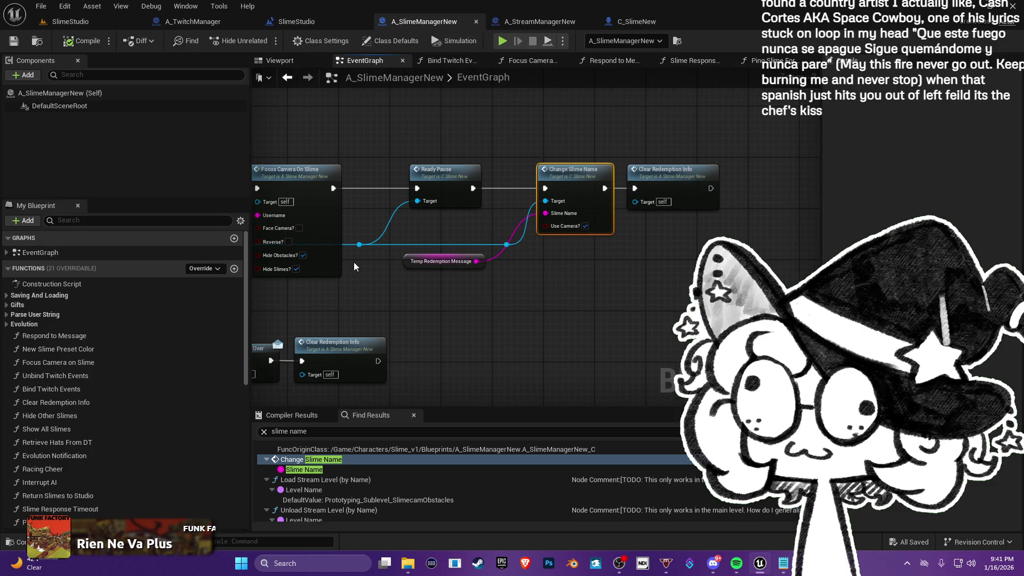
{"action": "left_click_drag", "start_coordinate": [570, 277], "coordinate": [654, 283]}
{"action": "mouse_move", "coordinate": [768, 319]}
{"action": "left_mouse_down"}
{"action": "mouse_move", "coordinate": [624, 356]}
{"action": "mouse_move", "coordinate": [574, 283]}
{"action": "left_mouse_up"}
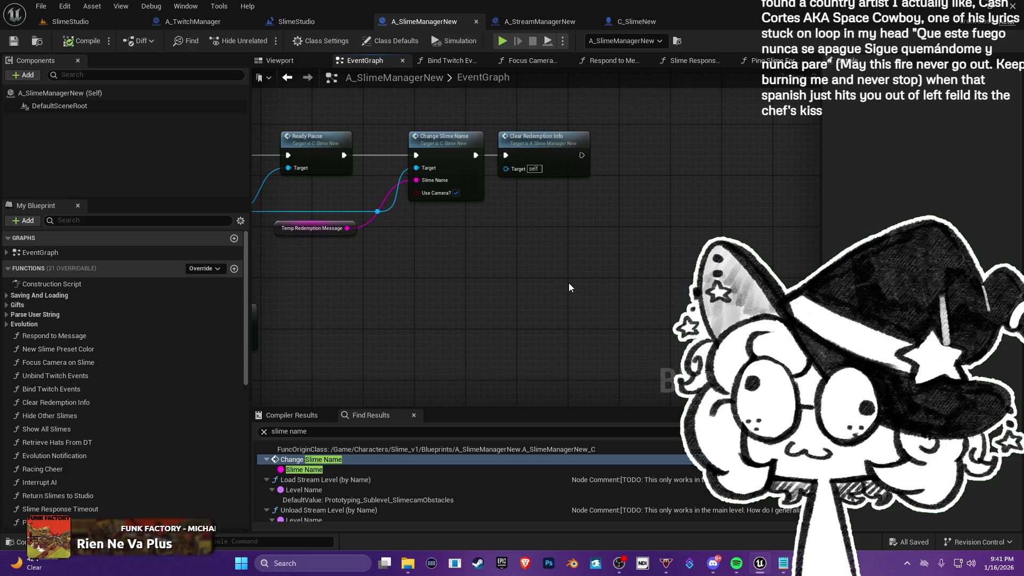
- Paste the copied Ping Slime for Redeem and Bind Event to Listening nodes and centre them under Change Slime Name
{"action": "key", "text": "ctrl+v"}
{"action": "left_click_drag", "start_coordinate": [555, 294], "coordinate": [587, 203]}
{"action": "left_click_drag", "start_coordinate": [803, 267], "coordinate": [816, 267]}
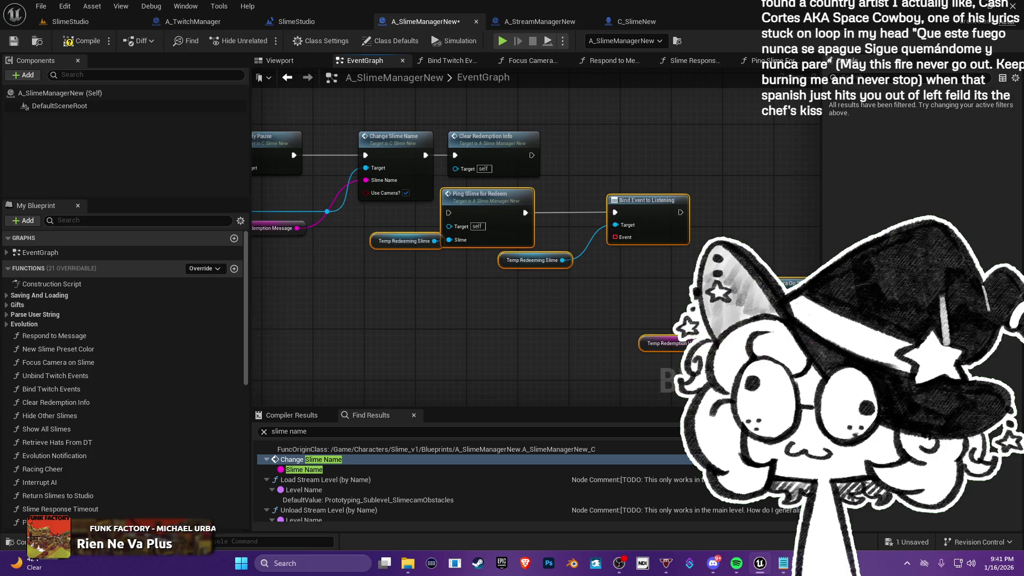
{"action": "left_click_drag", "start_coordinate": [431, 305], "coordinate": [643, 341]}
{"action": "mouse_move", "coordinate": [428, 244]}
{"action": "left_mouse_down"}
{"action": "mouse_move", "coordinate": [565, 219]}
{"action": "mouse_move", "coordinate": [498, 188]}
{"action": "left_mouse_up"}
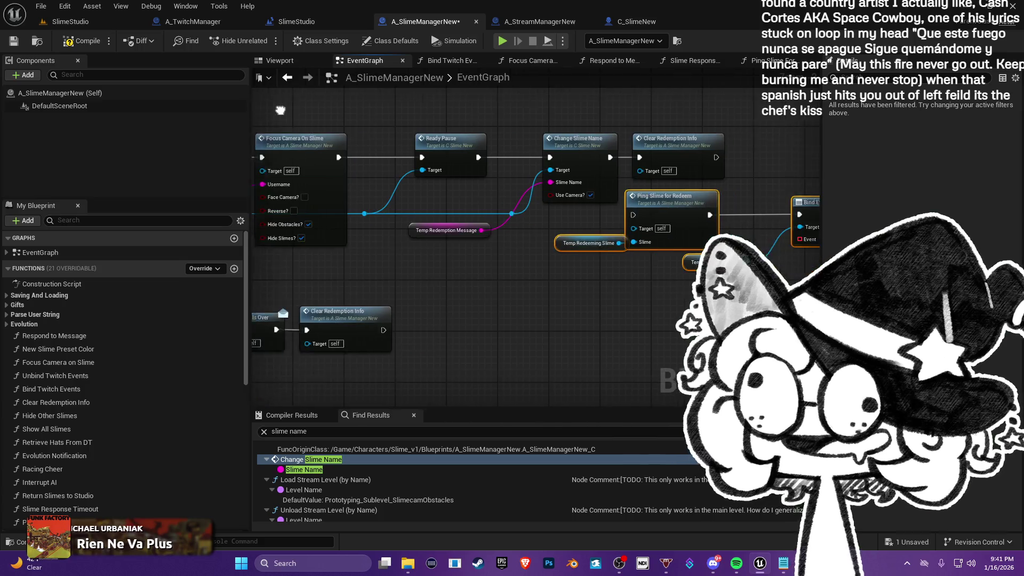
{"action": "left_click_drag", "start_coordinate": [608, 160], "coordinate": [405, 149]}
{"action": "mouse_move", "coordinate": [709, 214]}
{"action": "left_mouse_down"}
{"action": "mouse_move", "coordinate": [509, 190]}
{"action": "mouse_move", "coordinate": [586, 209]}
{"action": "left_mouse_up"}
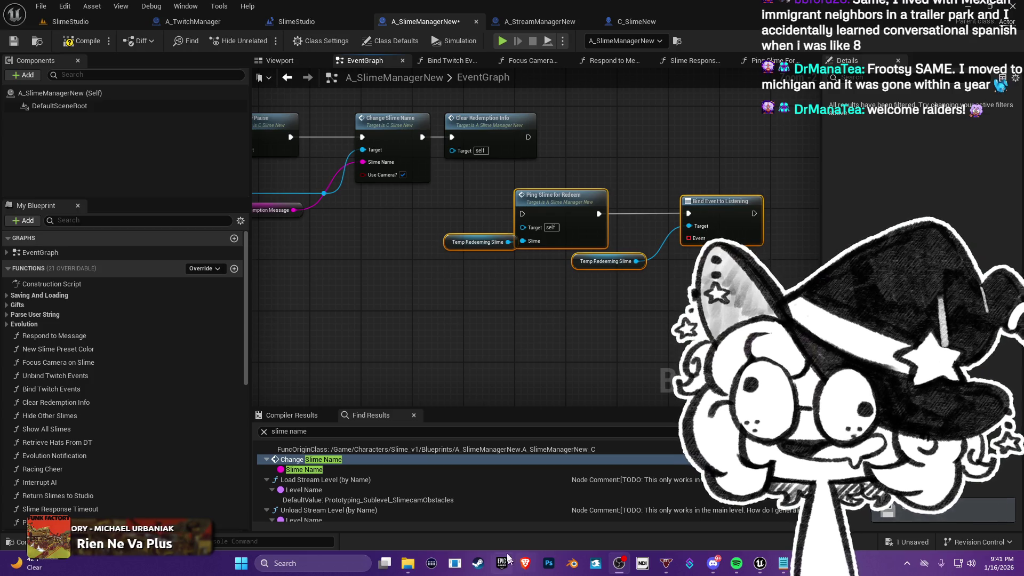
{"action": "mouse_move", "coordinate": [407, 570]}
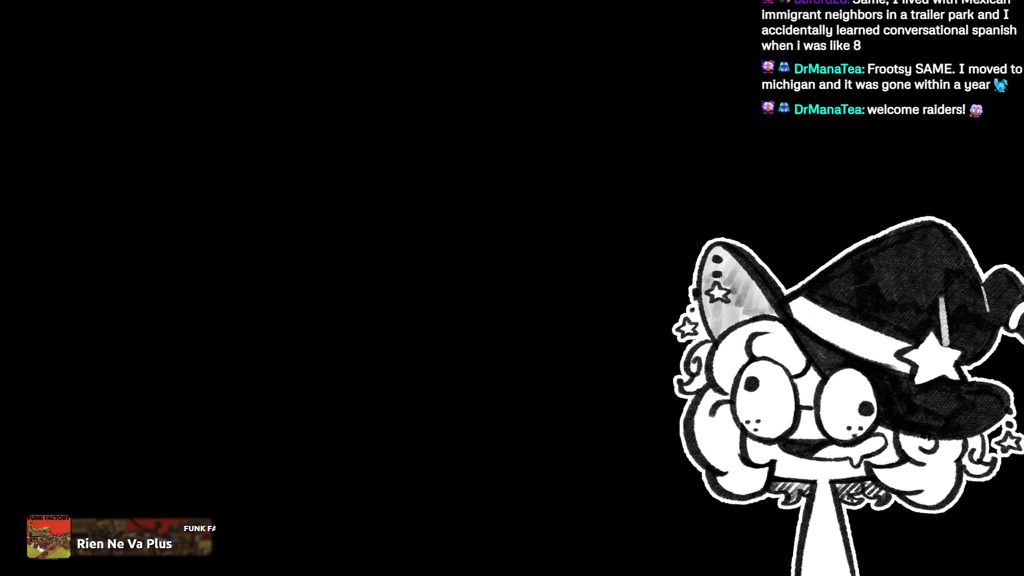
- Bring up Spotify from the Start menu and pause the music
{"action": "key", "text": "super"}
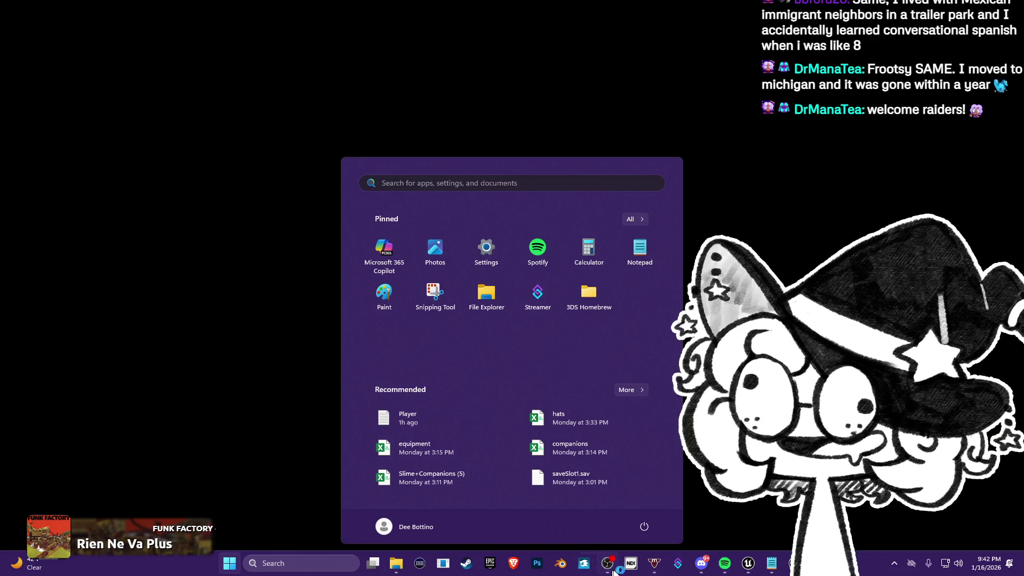
{"action": "left_click", "coordinate": [721, 570]}
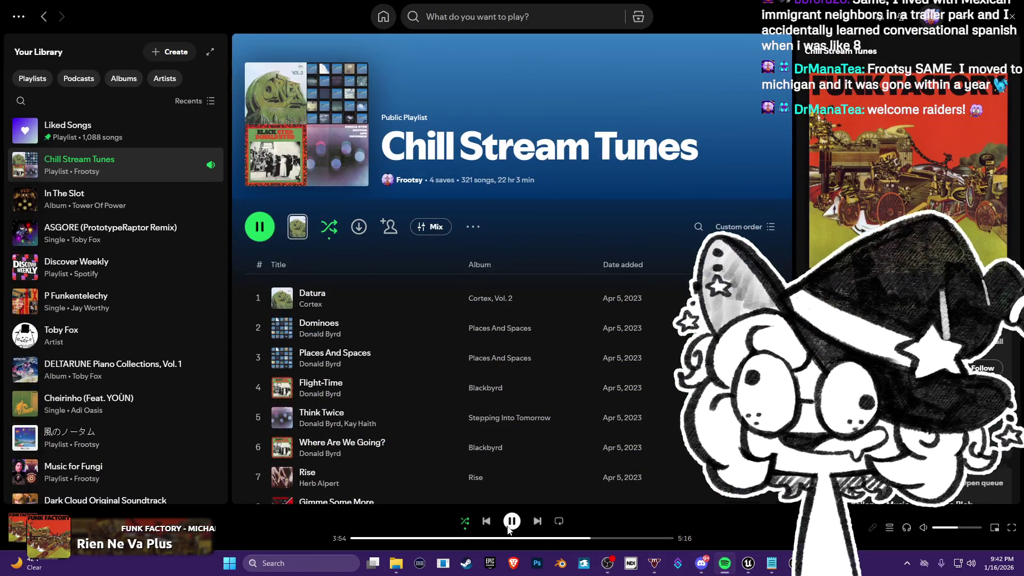
{"action": "left_click", "coordinate": [513, 522]}
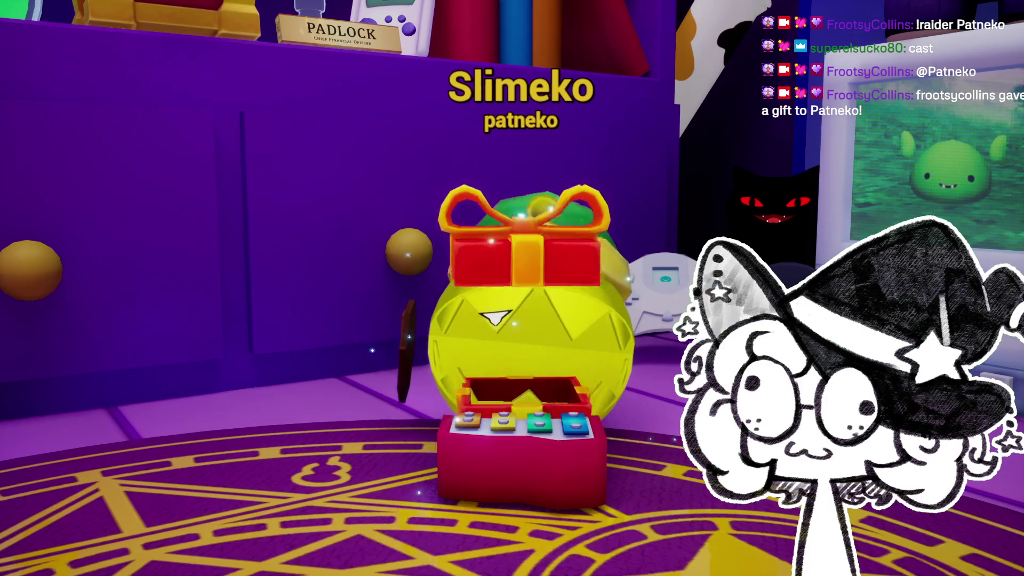
- Reopen Spotify, resume the Chill Stream Tunes playlist, and minimize the player
{"action": "key", "text": "super"}
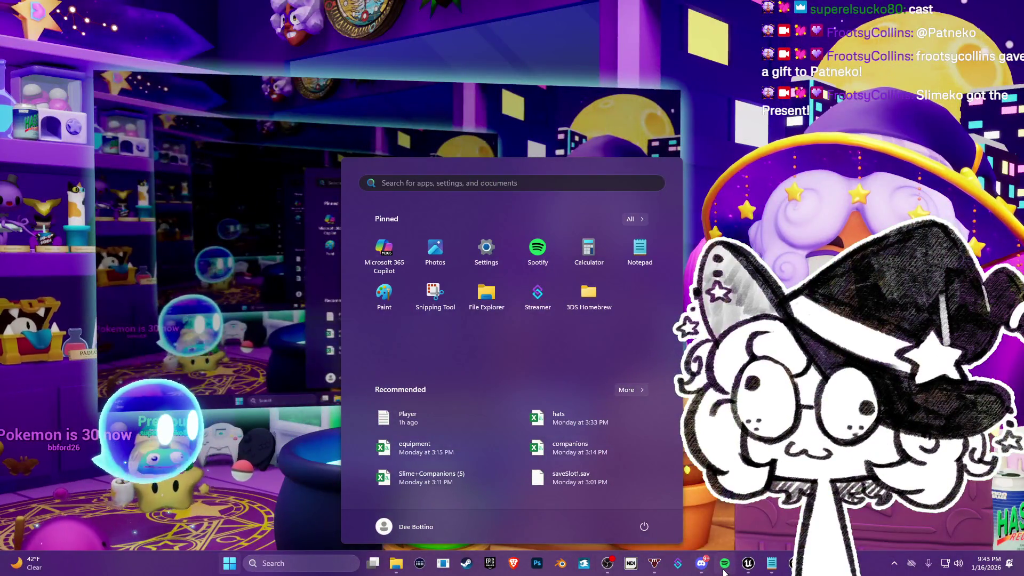
{"action": "left_click", "coordinate": [724, 570]}
{"action": "left_click", "coordinate": [513, 521]}
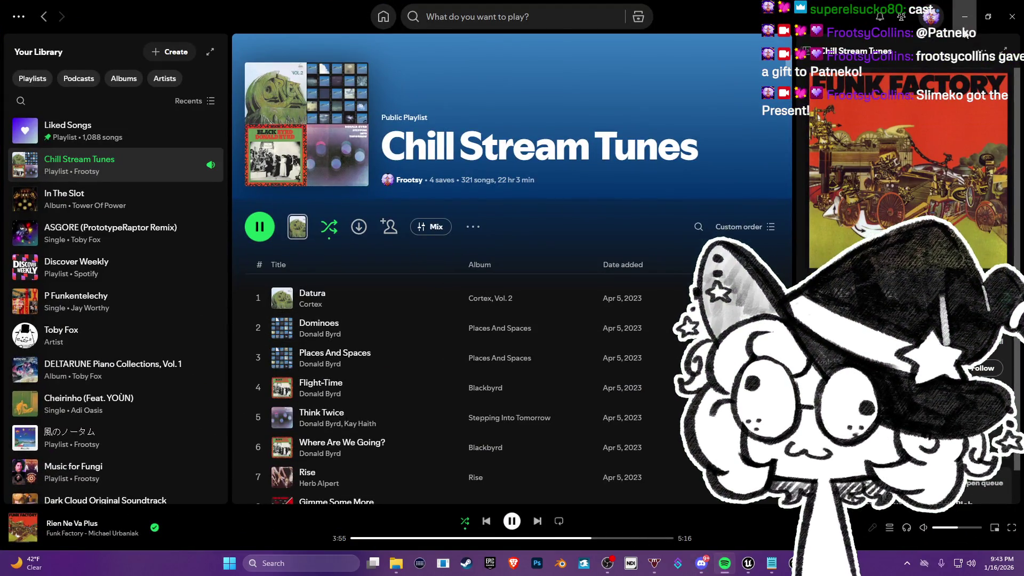
{"action": "left_click", "coordinate": [965, 18]}
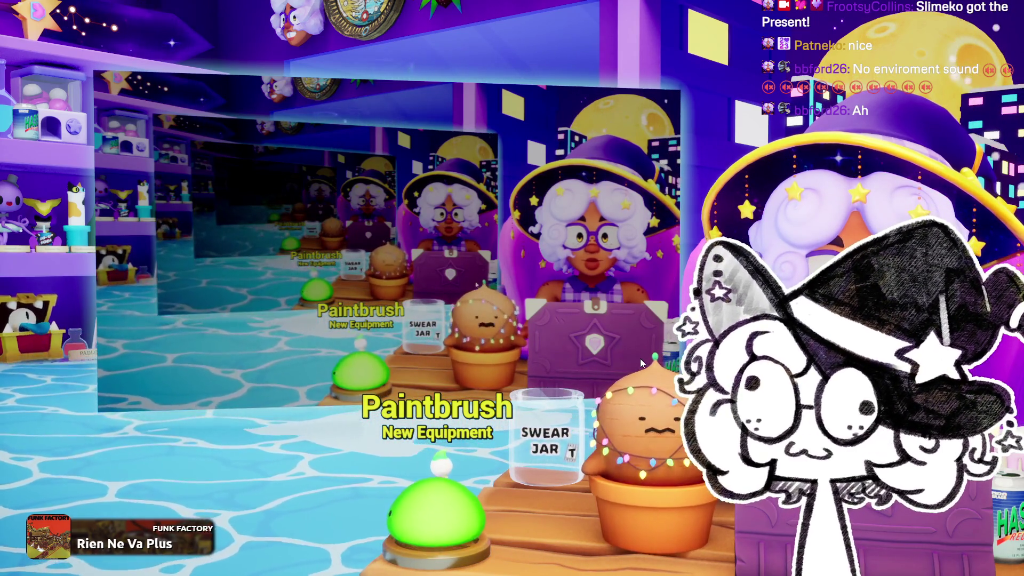
- Stop the running SlimeStudio game with Escape, returning to the A_SlimeManagerNew EventGraph
{"action": "key", "text": "Escape"}
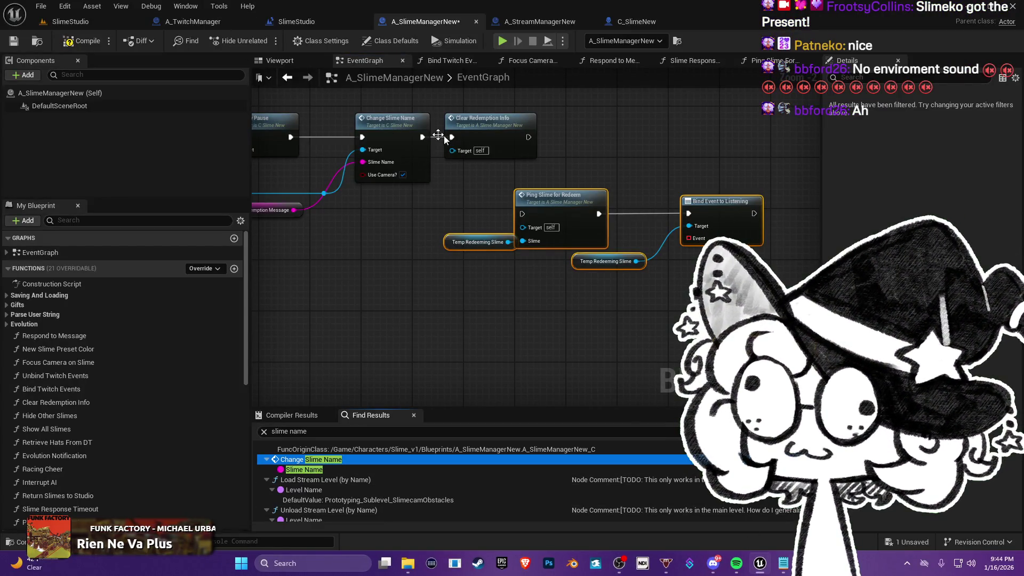
- Switch to the SlimeStudio level tab and start Play in the editor
{"action": "left_click", "coordinate": [88, 21]}
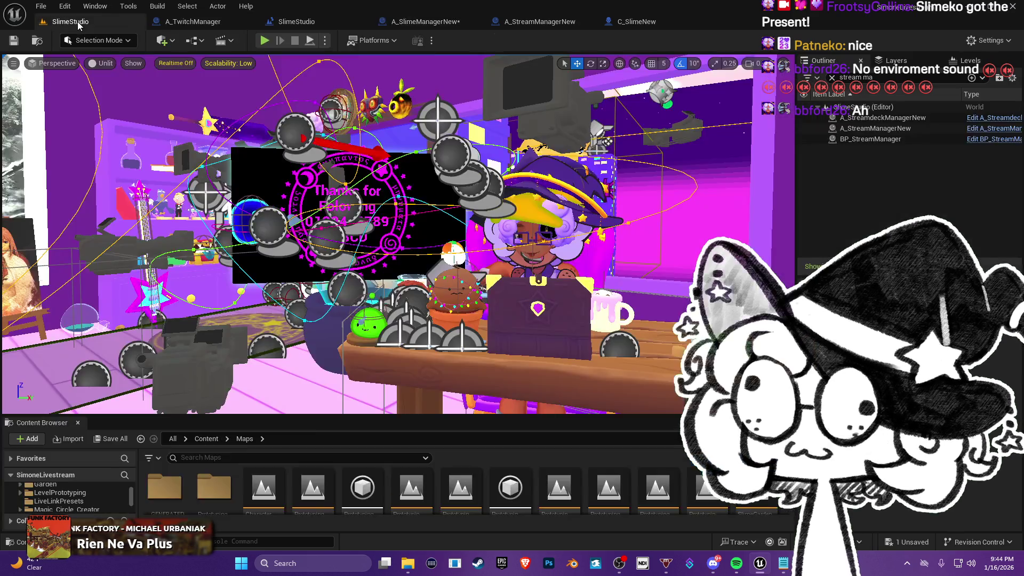
{"action": "left_click", "coordinate": [263, 42]}
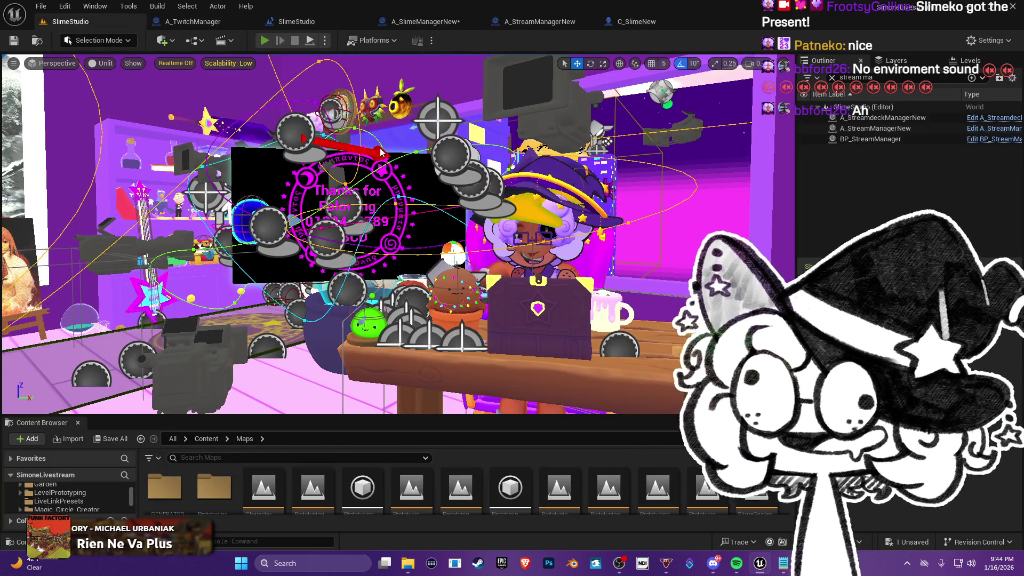
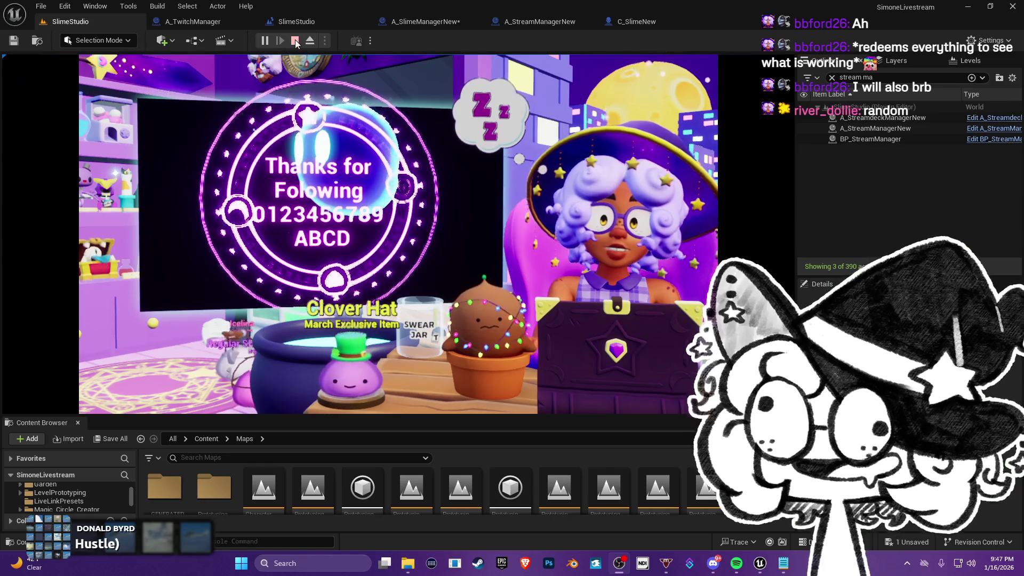
- Stop the running game and switch to the A_SlimeManagerNew Blueprint
{"action": "left_click", "coordinate": [303, 42]}
{"action": "left_click", "coordinate": [542, 21]}
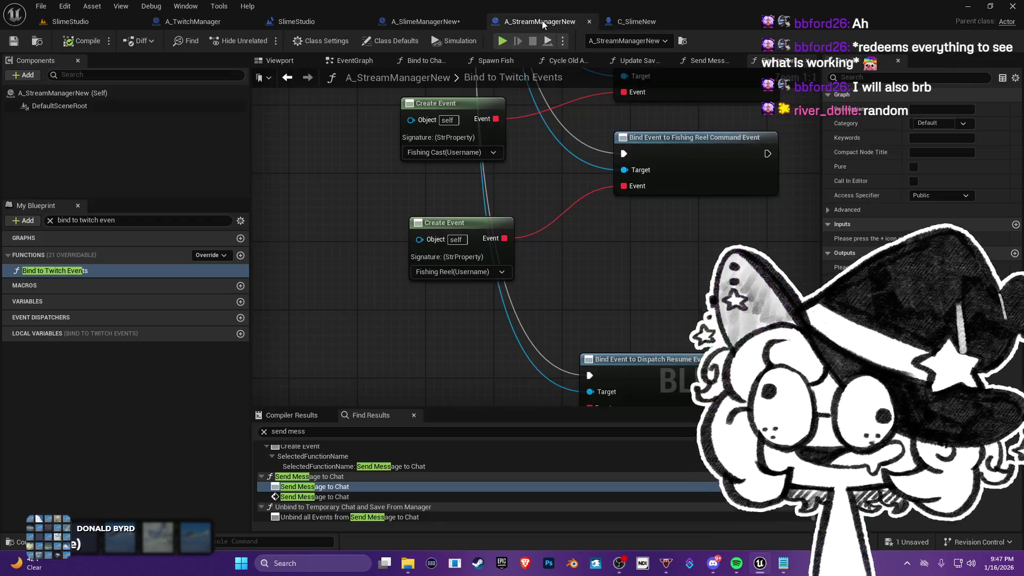
{"action": "left_click", "coordinate": [446, 23]}
- Find the redemption nodes in the event graph and marquee-select Ready Pause and Focus Camera On Slime
{"action": "mouse_move", "coordinate": [581, 196]}
{"action": "left_mouse_down"}
{"action": "mouse_move", "coordinate": [490, 186]}
{"action": "mouse_move", "coordinate": [580, 217]}
{"action": "mouse_move", "coordinate": [570, 292]}
{"action": "mouse_move", "coordinate": [567, 260]}
{"action": "left_mouse_up"}
{"action": "key", "text": "ctrl+a"}
{"action": "mouse_move", "coordinate": [458, 272]}
{"action": "left_mouse_down"}
{"action": "mouse_move", "coordinate": [494, 261]}
{"action": "mouse_move", "coordinate": [464, 246]}
{"action": "left_mouse_up"}
{"action": "left_click_drag", "start_coordinate": [566, 262], "coordinate": [250, 266]}
{"action": "mouse_move", "coordinate": [134, 359]}
{"action": "left_mouse_down"}
{"action": "mouse_move", "coordinate": [269, 374]}
{"action": "mouse_move", "coordinate": [326, 303]}
{"action": "mouse_move", "coordinate": [386, 292]}
{"action": "mouse_move", "coordinate": [439, 308]}
{"action": "mouse_move", "coordinate": [619, 302]}
{"action": "mouse_move", "coordinate": [624, 278]}
{"action": "mouse_move", "coordinate": [335, 243]}
{"action": "left_mouse_up"}
{"action": "scroll", "coordinate": [439, 308], "scroll_direction": "down", "scroll_amount": 1}
{"action": "left_click_drag", "start_coordinate": [435, 118], "coordinate": [304, 131]}
{"action": "mouse_move", "coordinate": [527, 116]}
{"action": "left_mouse_down"}
{"action": "mouse_move", "coordinate": [454, 155]}
{"action": "mouse_move", "coordinate": [308, 166]}
{"action": "mouse_move", "coordinate": [325, 169]}
{"action": "left_mouse_up"}
- Delete Ready Pause, Focus Camera On Slime, Temp Redemption Message and its reroute
{"action": "key", "text": "Delete"}
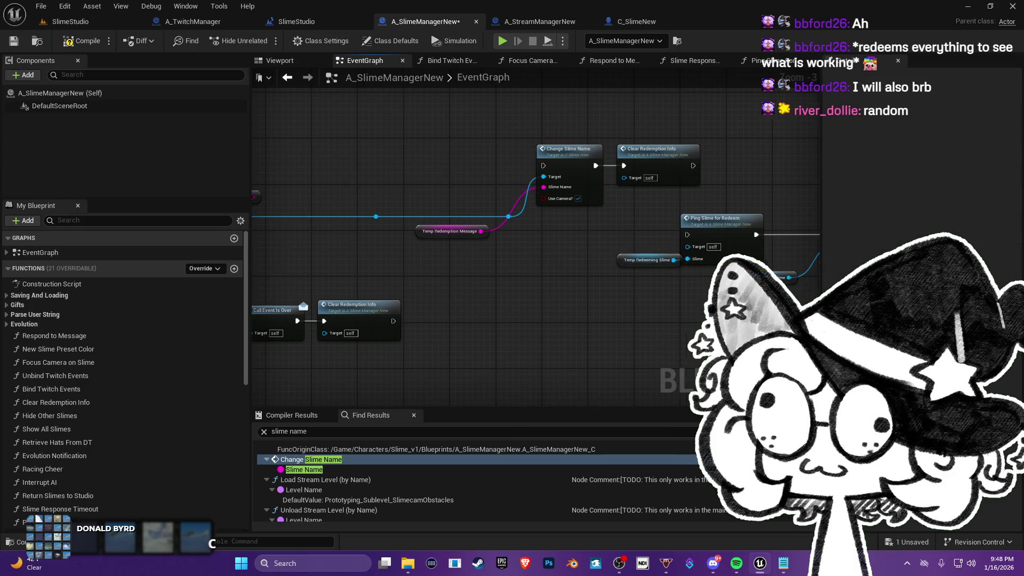
{"action": "left_click_drag", "start_coordinate": [423, 180], "coordinate": [586, 251]}
{"action": "key", "text": "Delete"}
- Select Temp Redemption Username and pull a new connection from the Branch True output
{"action": "left_click_drag", "start_coordinate": [404, 153], "coordinate": [303, 208]}
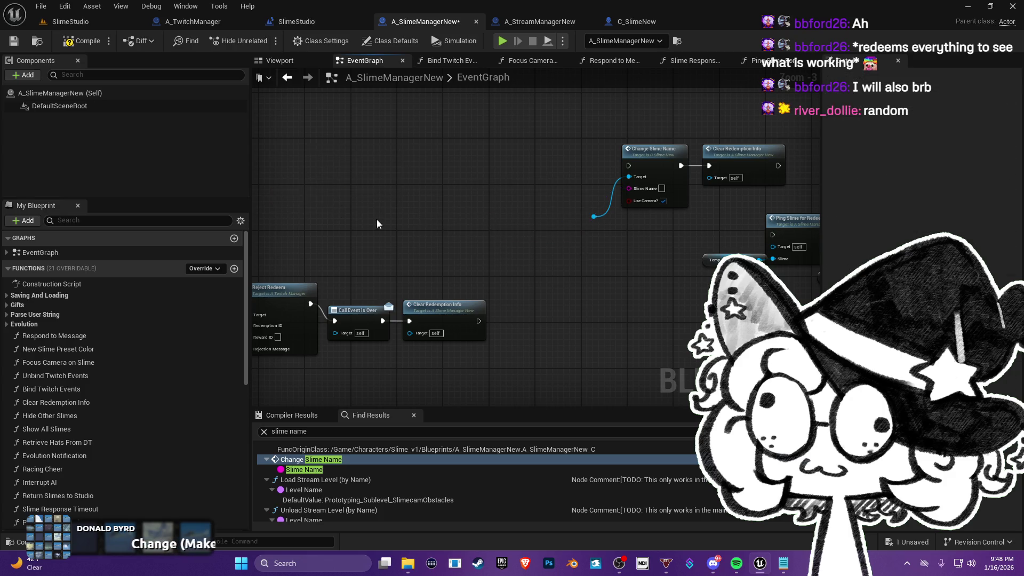
{"action": "scroll", "coordinate": [407, 227], "scroll_direction": "down", "scroll_amount": 2}
{"action": "left_click_drag", "start_coordinate": [406, 226], "coordinate": [291, 229]}
{"action": "scroll", "coordinate": [422, 254], "scroll_direction": "up", "scroll_amount": 2}
{"action": "mouse_move", "coordinate": [481, 274]}
{"action": "left_mouse_down"}
{"action": "mouse_move", "coordinate": [487, 236]}
{"action": "mouse_move", "coordinate": [537, 216]}
{"action": "left_mouse_up"}
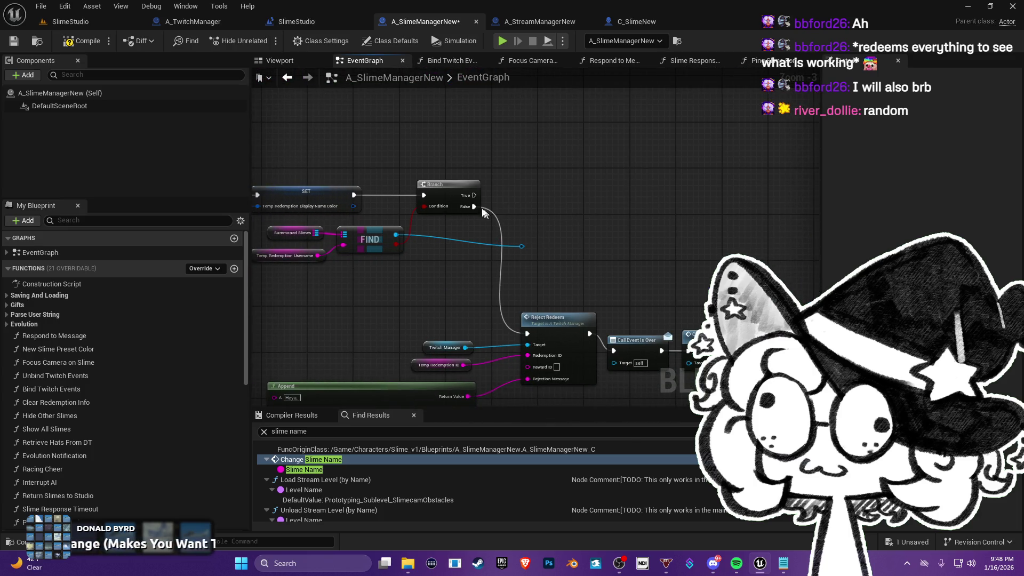
{"action": "mouse_move", "coordinate": [477, 202]}
{"action": "left_mouse_down"}
{"action": "mouse_move", "coordinate": [531, 202]}
{"action": "mouse_move", "coordinate": [688, 269]}
{"action": "mouse_move", "coordinate": [512, 306]}
{"action": "mouse_move", "coordinate": [479, 257]}
{"action": "mouse_move", "coordinate": [468, 264]}
{"action": "left_mouse_up"}
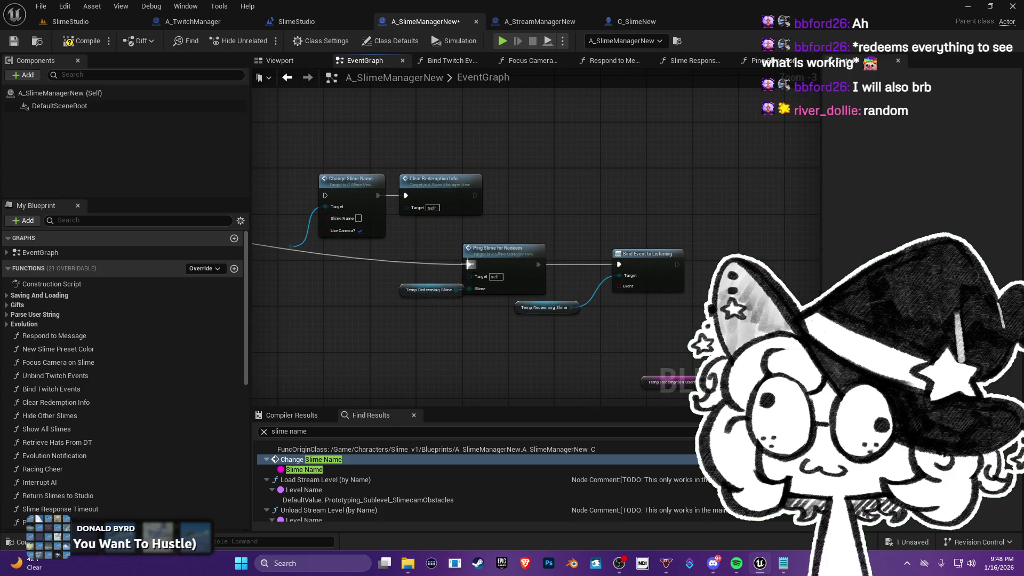
- Move Change Slime Name, Clear Redemption Info and their reroute lower in the graph
{"action": "left_click_drag", "start_coordinate": [284, 153], "coordinate": [486, 241]}
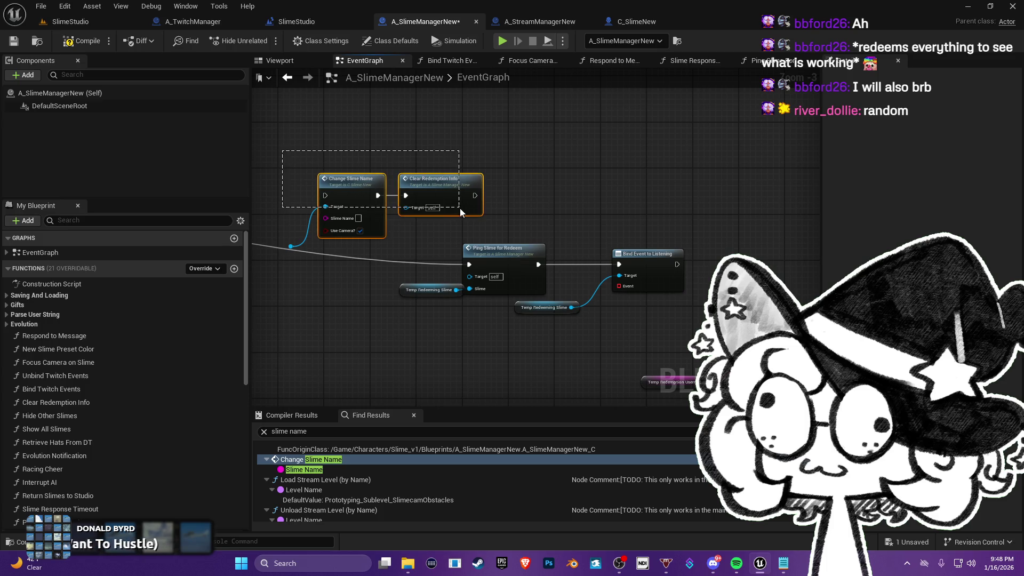
{"action": "left_click_drag", "start_coordinate": [299, 226], "coordinate": [285, 262]}
{"action": "mouse_move", "coordinate": [341, 180]}
{"action": "left_mouse_down"}
{"action": "mouse_move", "coordinate": [350, 277]}
{"action": "mouse_move", "coordinate": [435, 344]}
{"action": "left_mouse_up"}
{"action": "left_click_drag", "start_coordinate": [524, 113], "coordinate": [496, 214]}
{"action": "mouse_move", "coordinate": [484, 286]}
{"action": "left_mouse_down"}
{"action": "mouse_move", "coordinate": [347, 368]}
{"action": "mouse_move", "coordinate": [465, 256]}
{"action": "mouse_move", "coordinate": [393, 113]}
{"action": "left_mouse_up"}
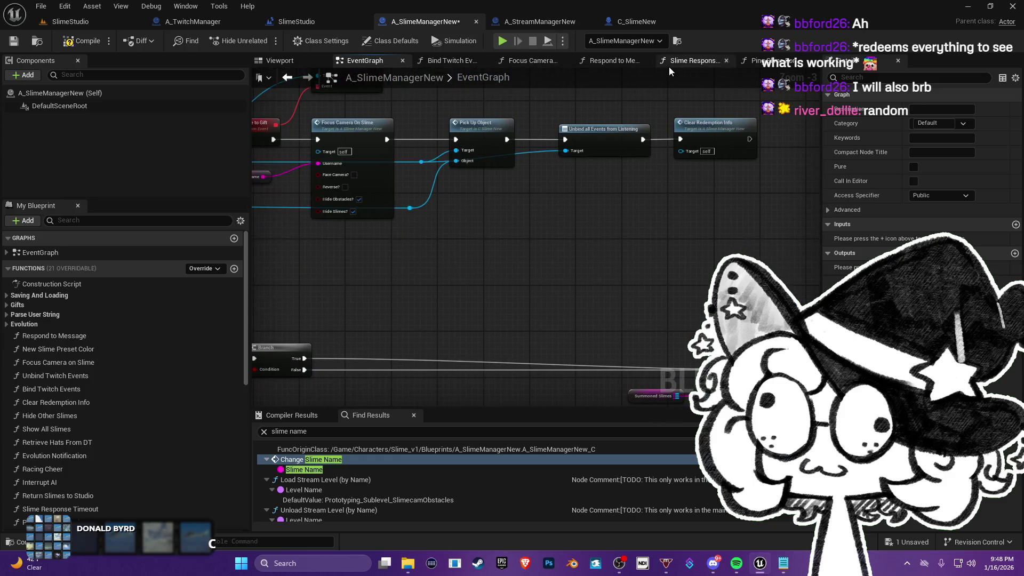